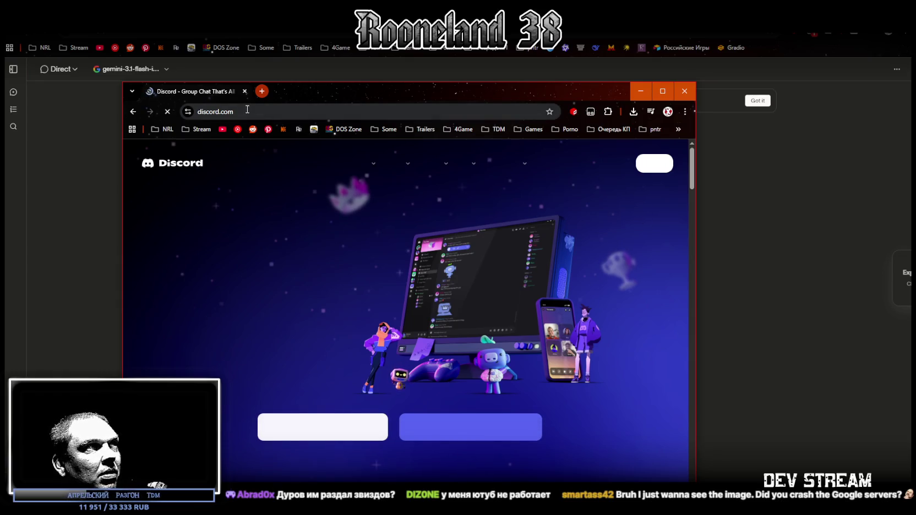
Step: Maximize the Chrome window showing Discord and go back to the image-generation chat
drag(322, 97, 353, 70)
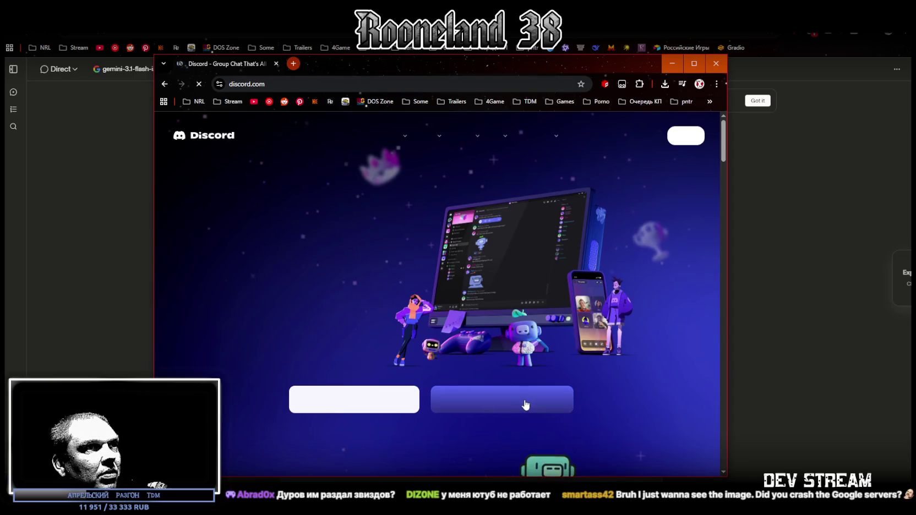
click(694, 63)
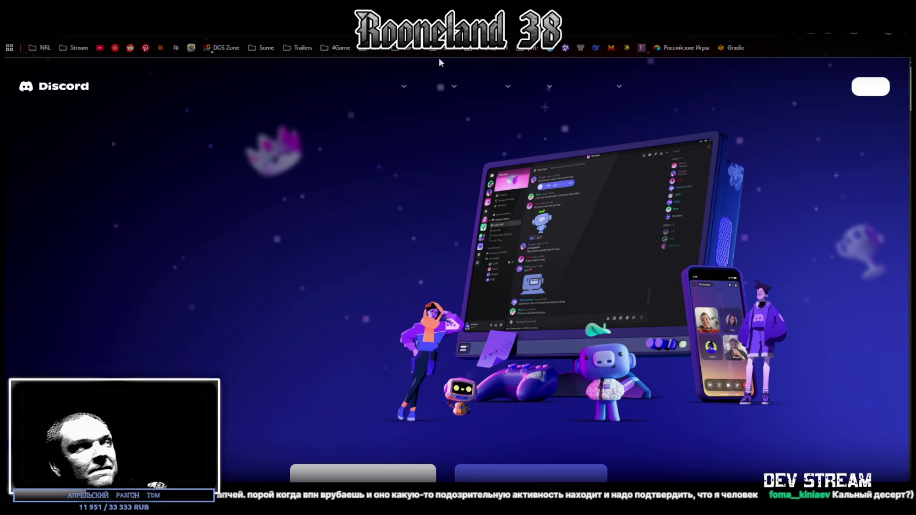
click(441, 33)
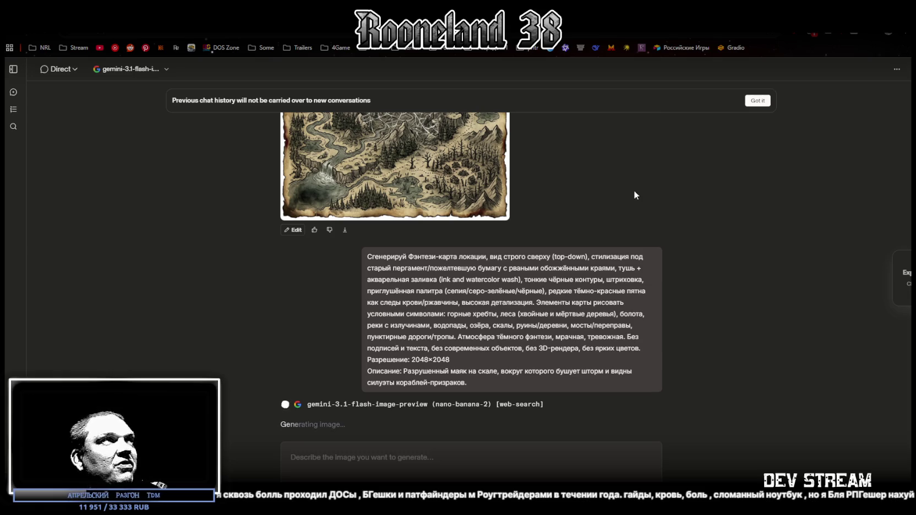
Step: Switch to the Unity Editor and start playing the dungeon game
key(alt+Tab)
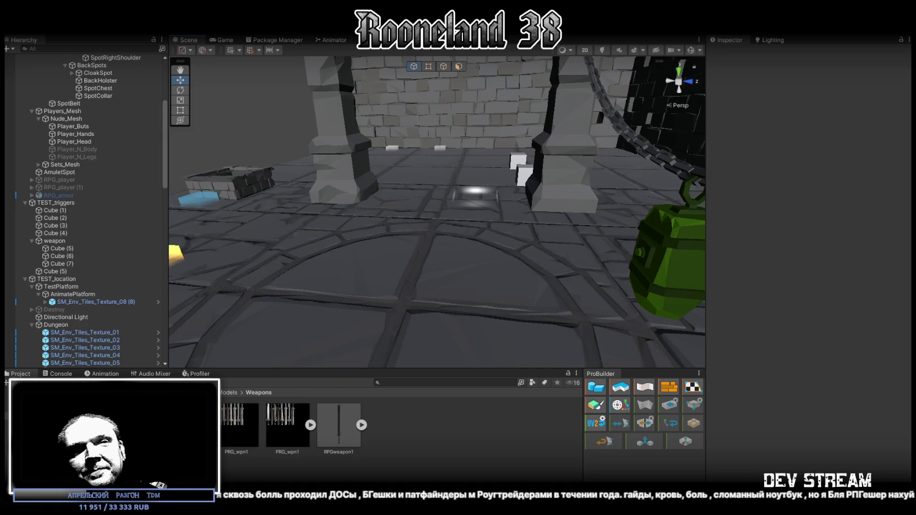
key(w)
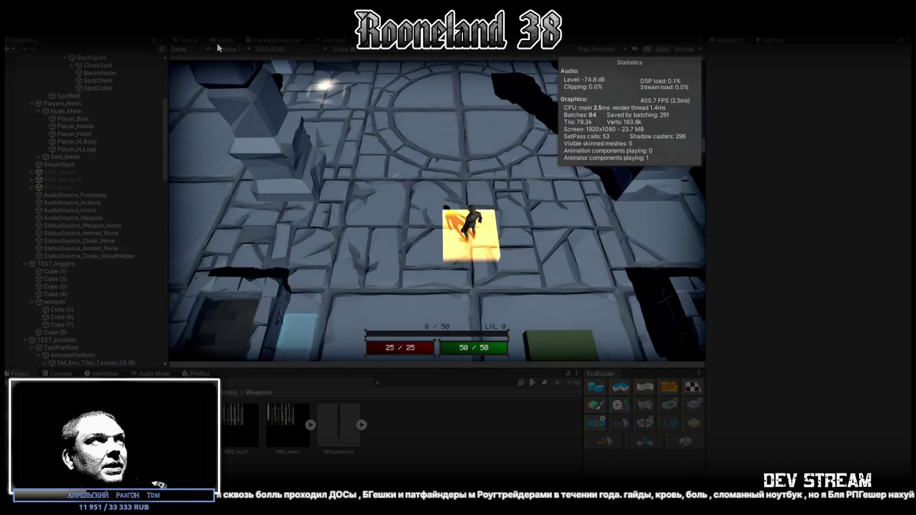
Step: Maximize the Game view and walk the character around the floor with WASD
double_click(225, 40)
key(s)
key(a)
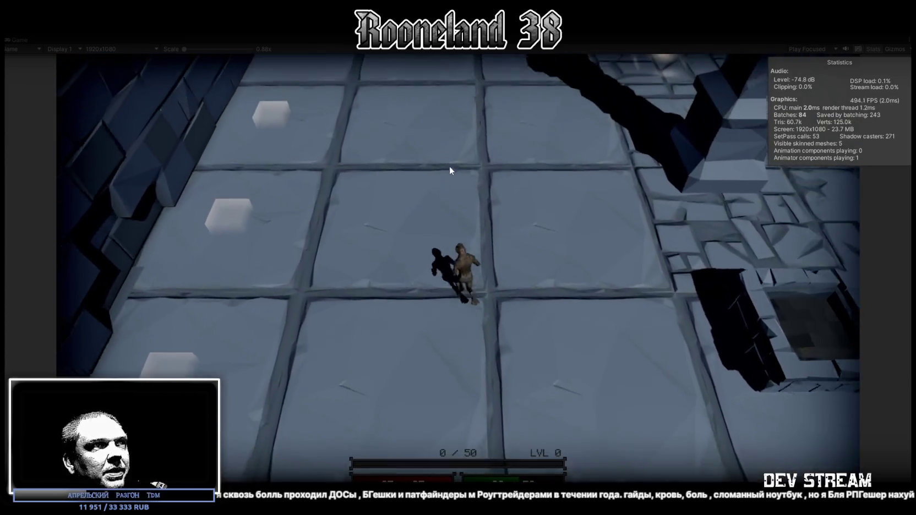
key(w)
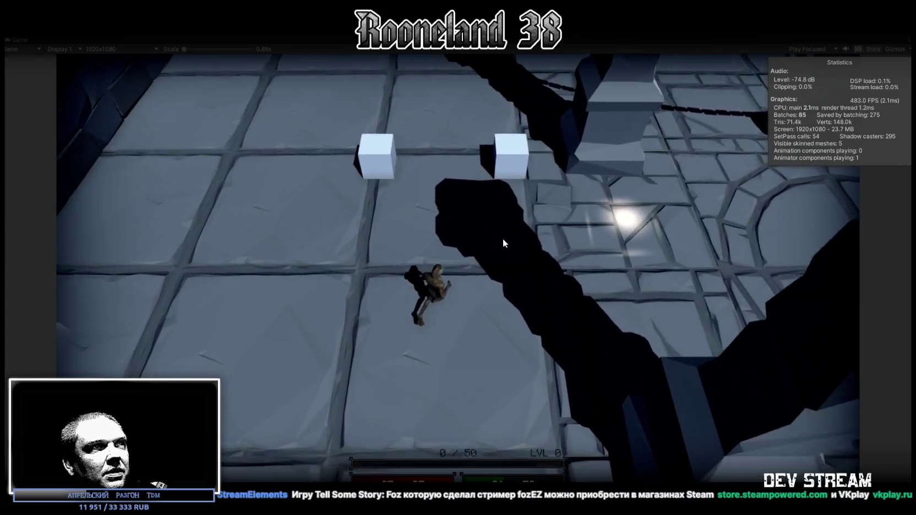
key(d)
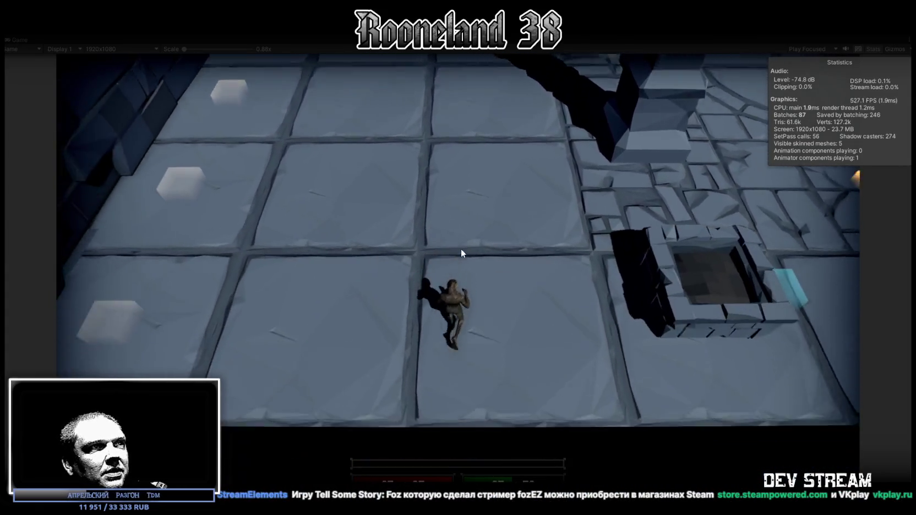
key(w)
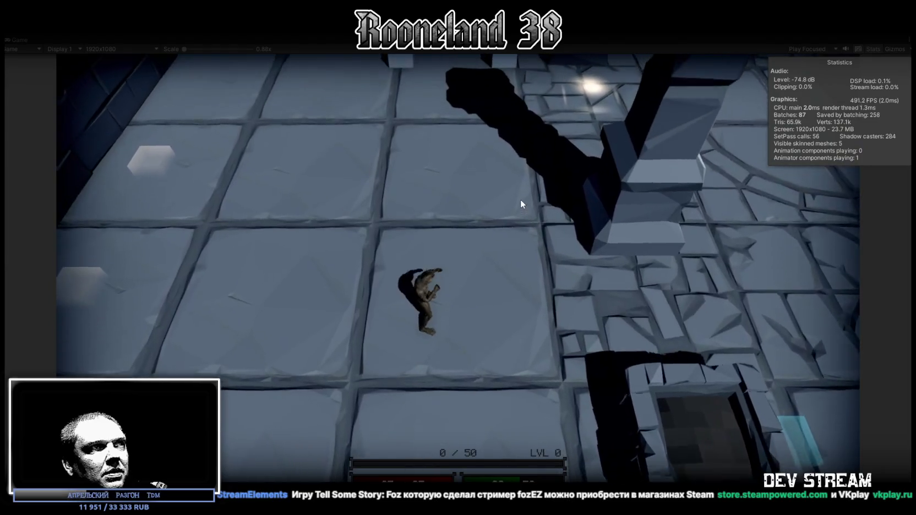
key(w)
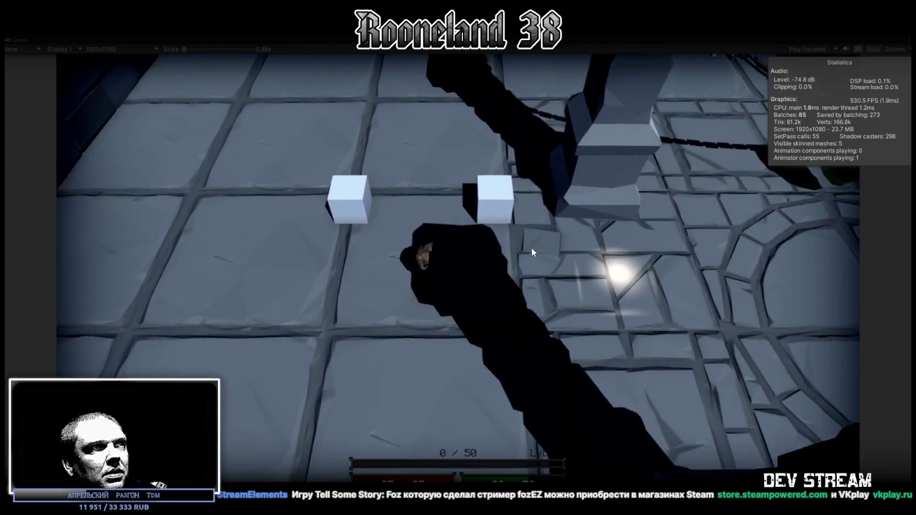
key(s)
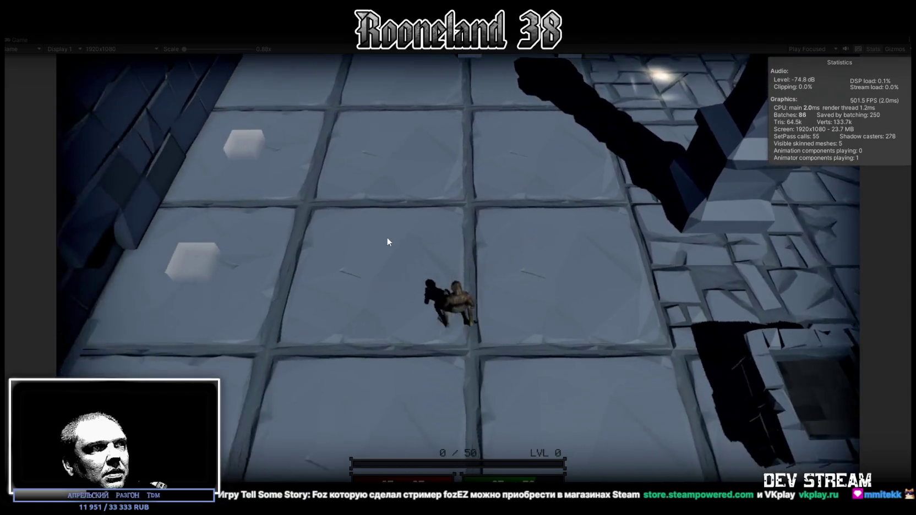
key(d)
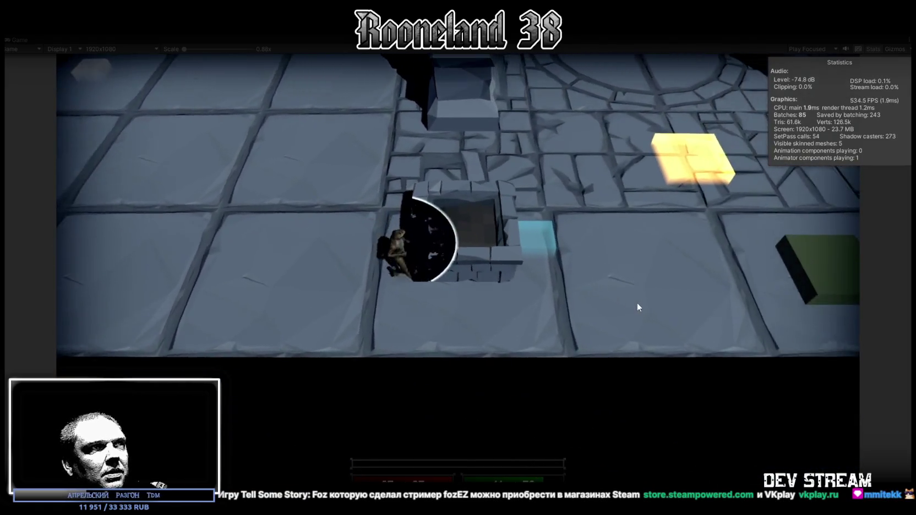
key(s)
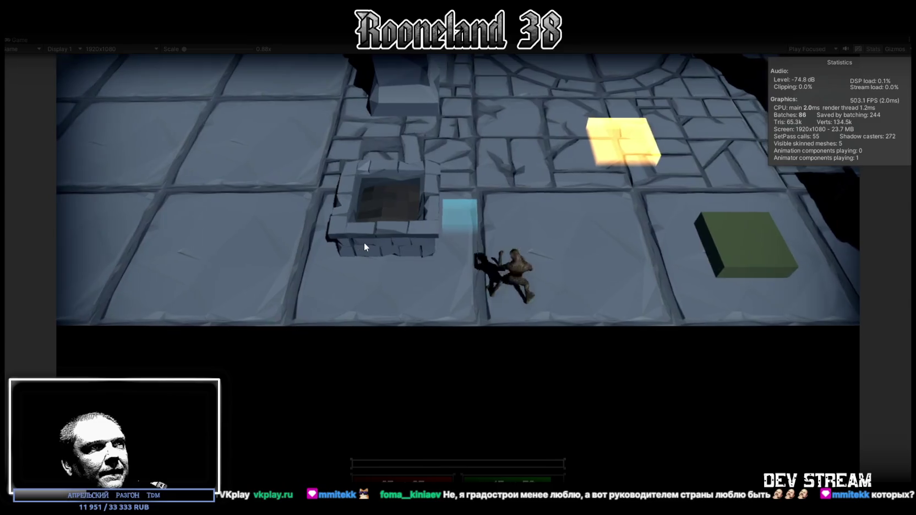
Step: Walk the character around the tiled floor using click-to-move
click(364, 242)
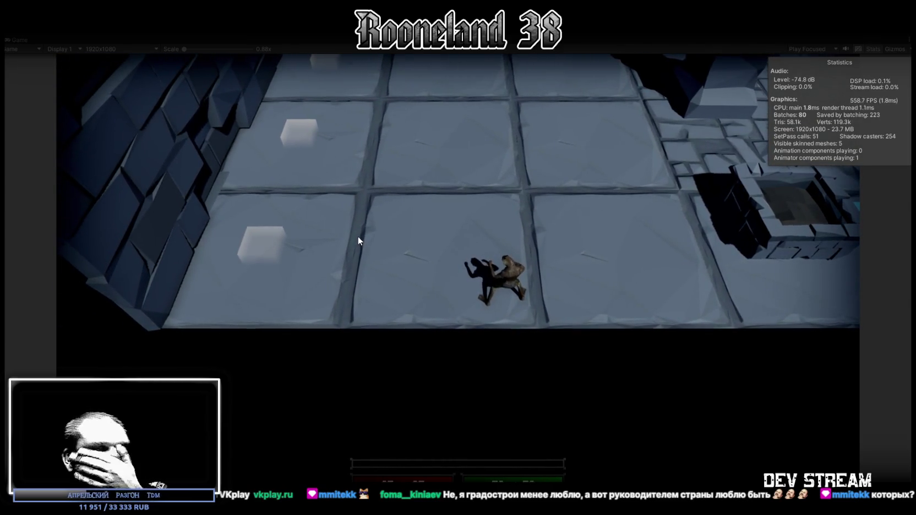
click(361, 226)
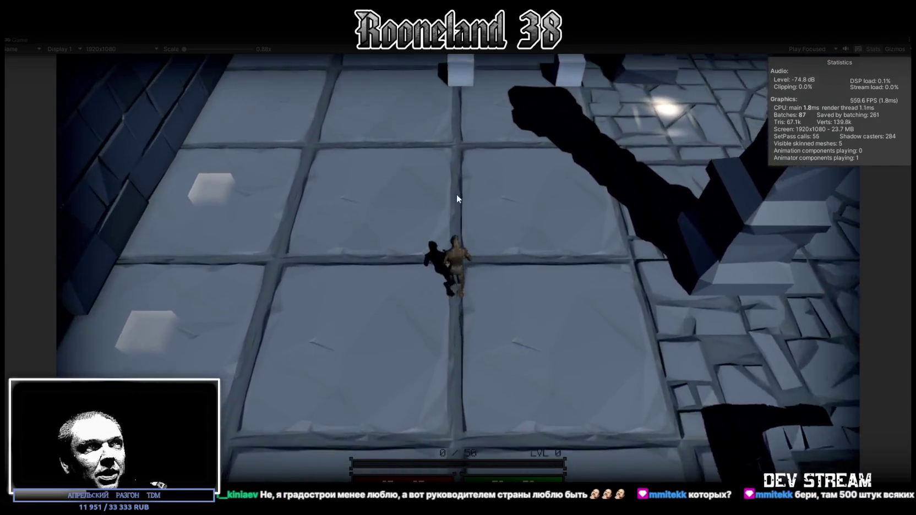
click(457, 193)
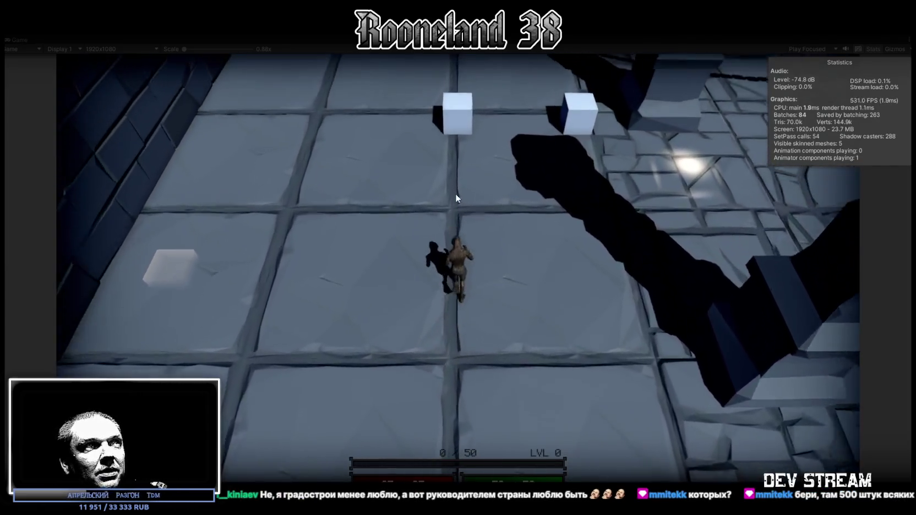
click(418, 435)
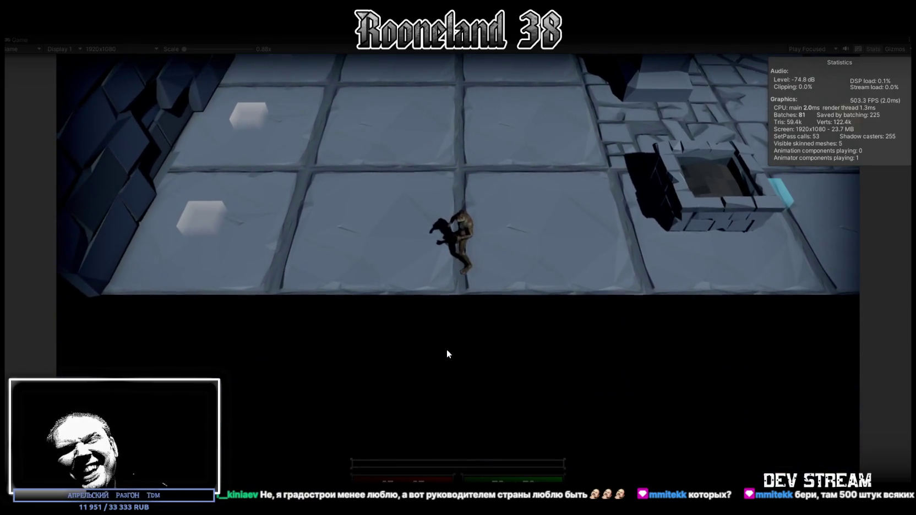
click(446, 349)
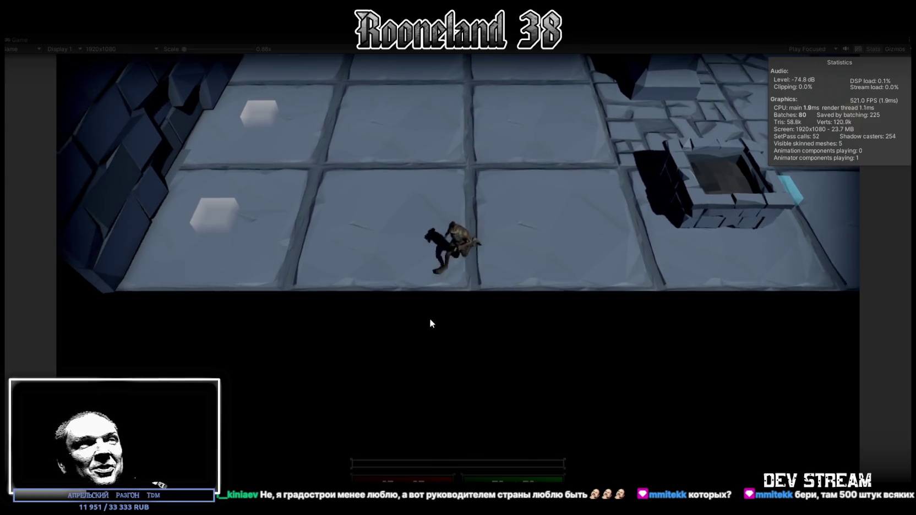
click(487, 240)
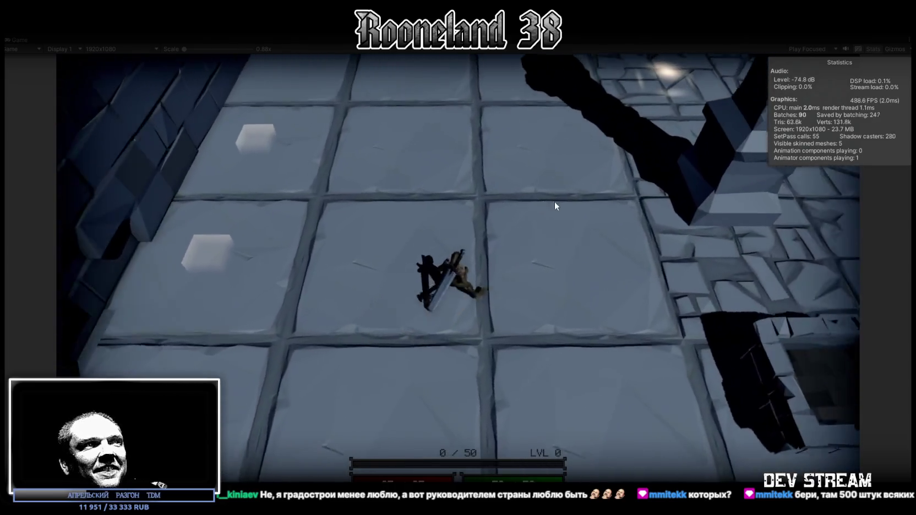
Step: Walk the character into the circular area and swing the sword at the green lantern
click(555, 205)
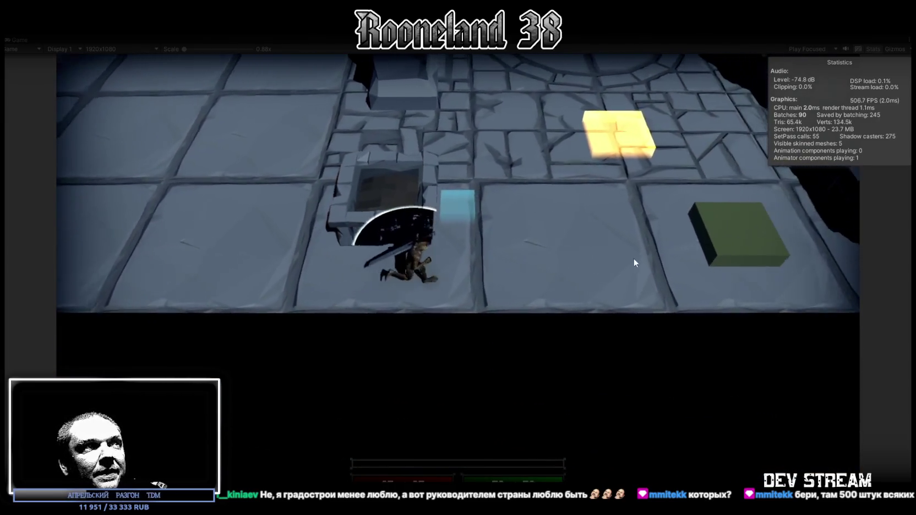
click(634, 263)
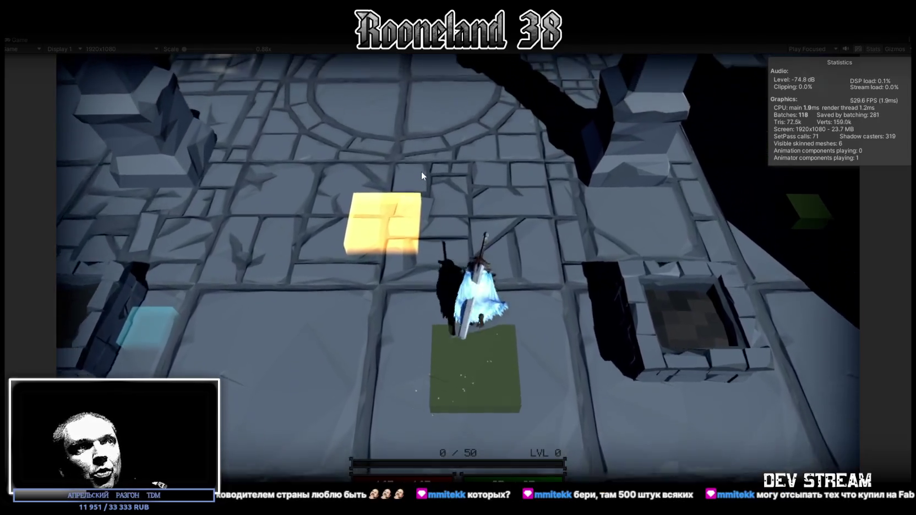
click(421, 171)
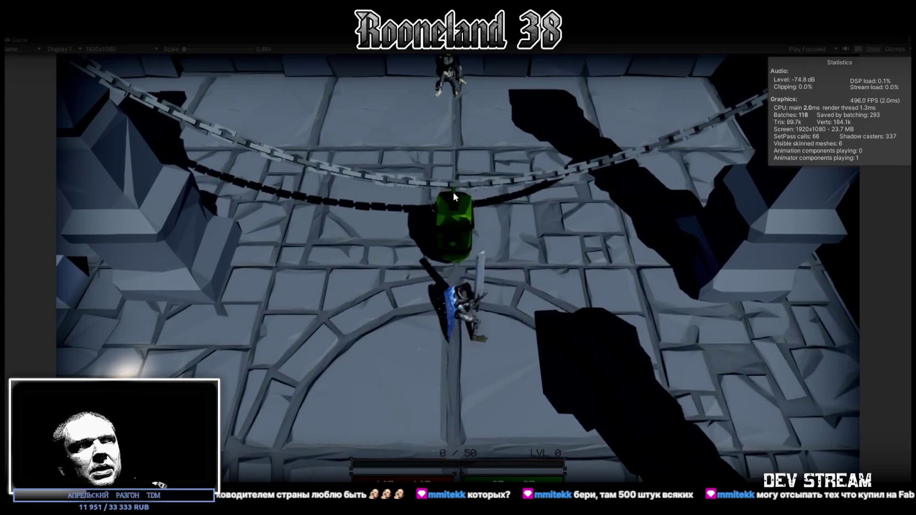
click(453, 192)
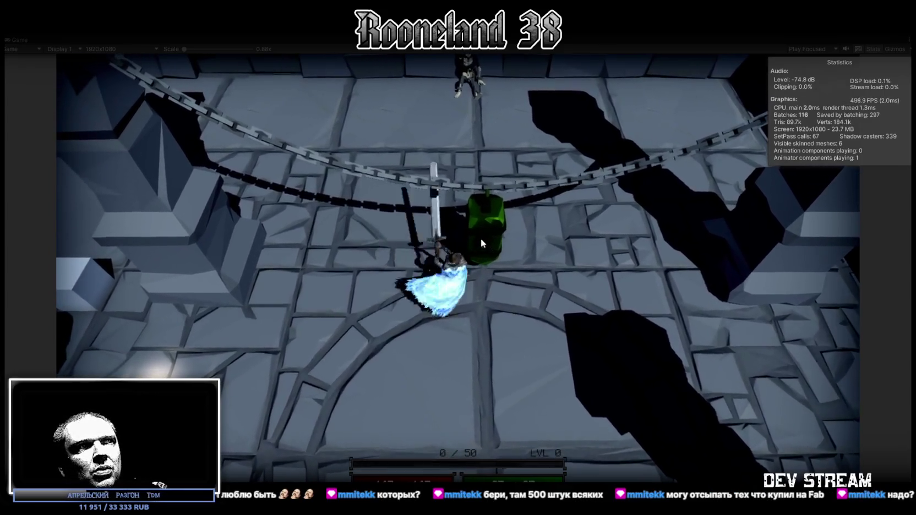
click(469, 231)
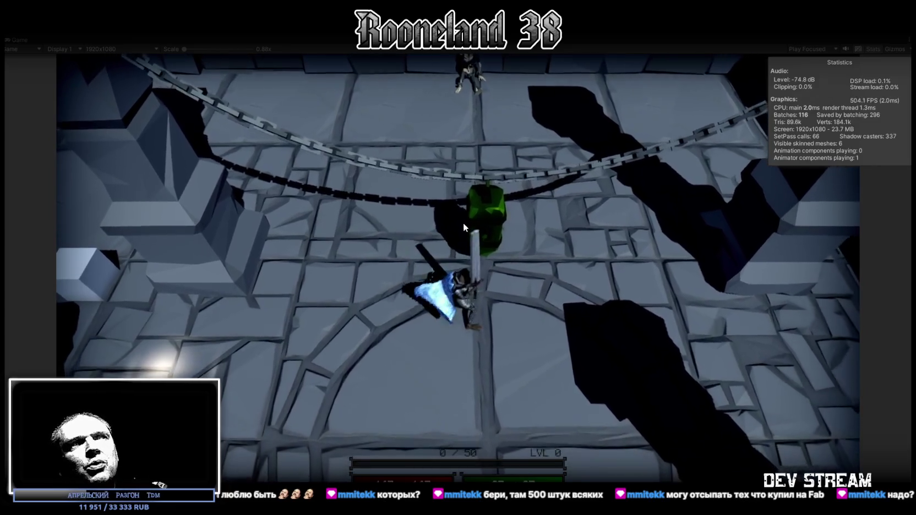
click(466, 216)
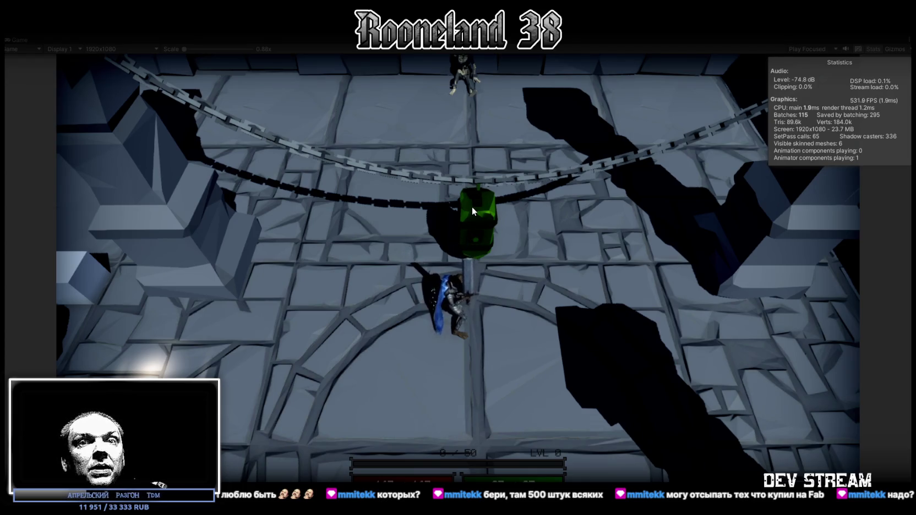
click(472, 205)
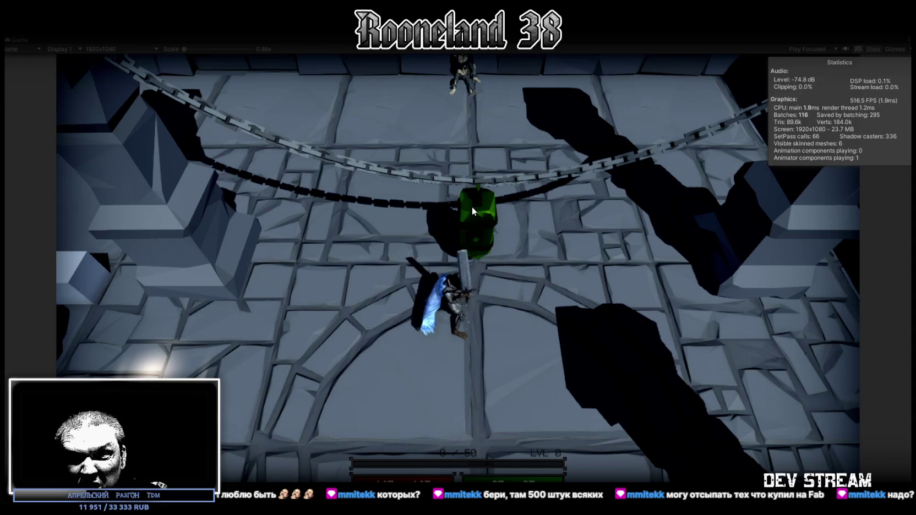
click(471, 206)
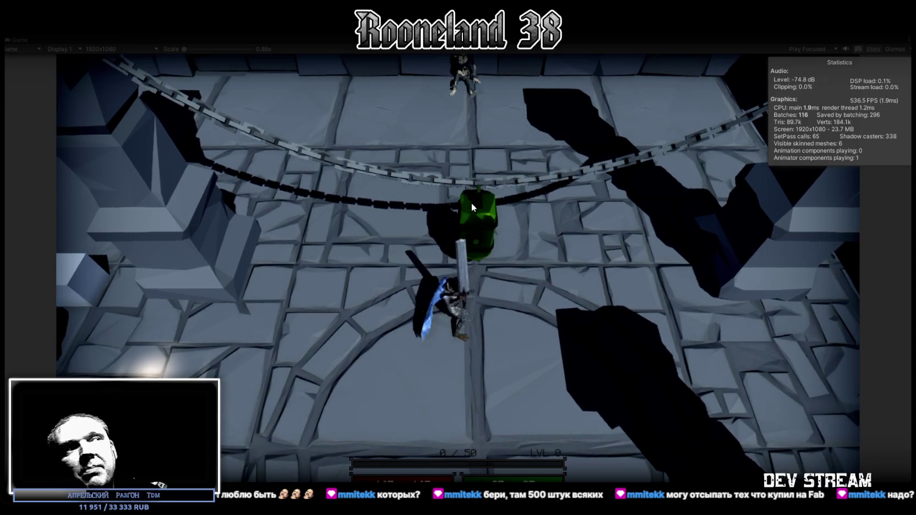
Step: Keep slashing at the green block with repeated sword swings
click(471, 204)
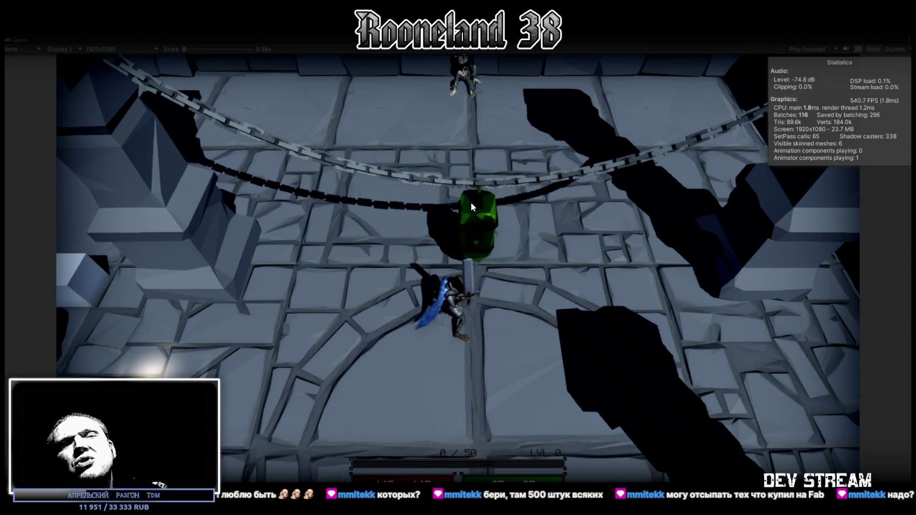
click(470, 203)
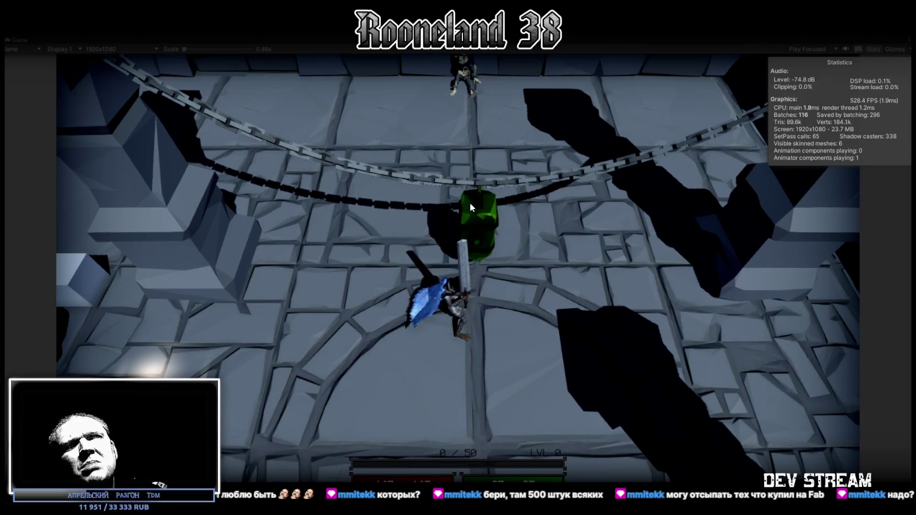
click(470, 203)
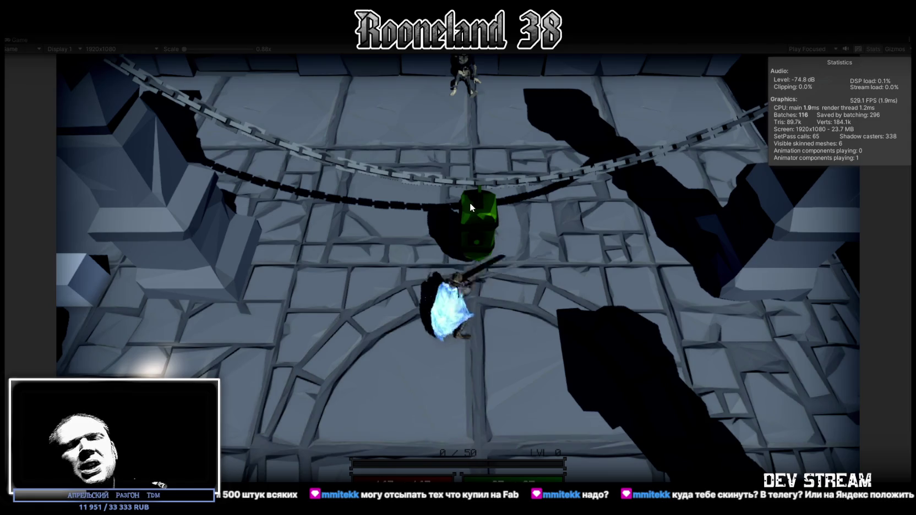
click(469, 203)
click(481, 224)
click(476, 223)
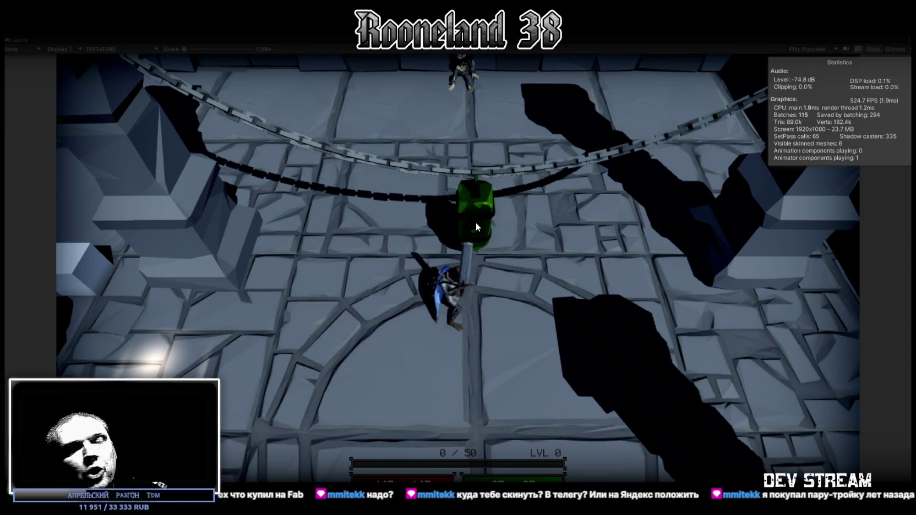
click(476, 222)
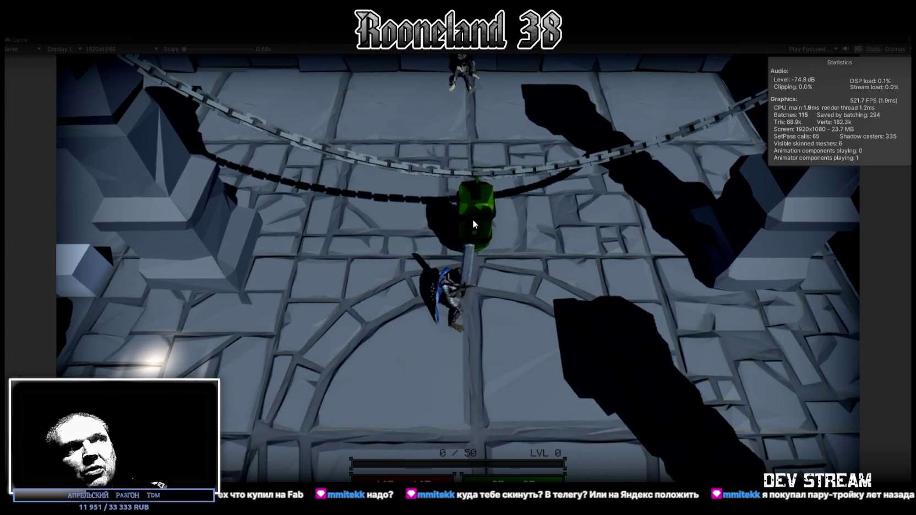
click(471, 222)
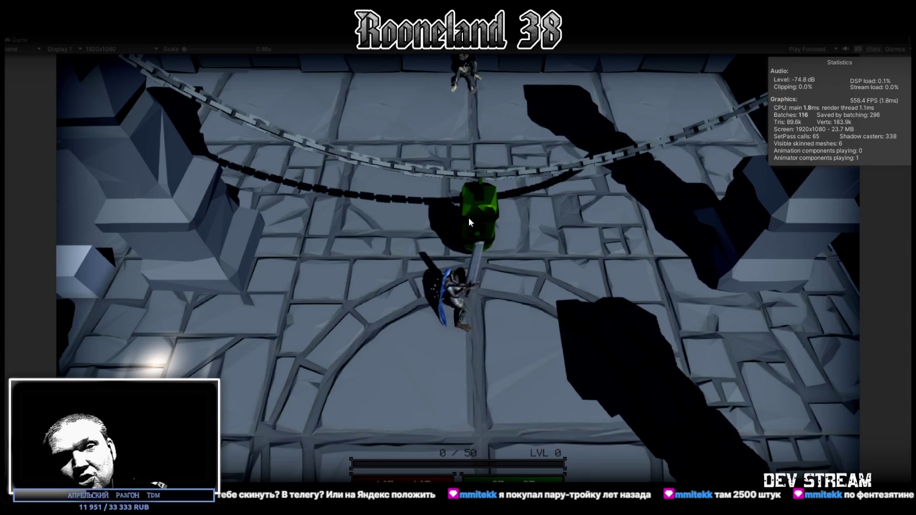
click(469, 217)
Step: Move back and forth around the green block while attacking, then restore the editor layout
key(s)
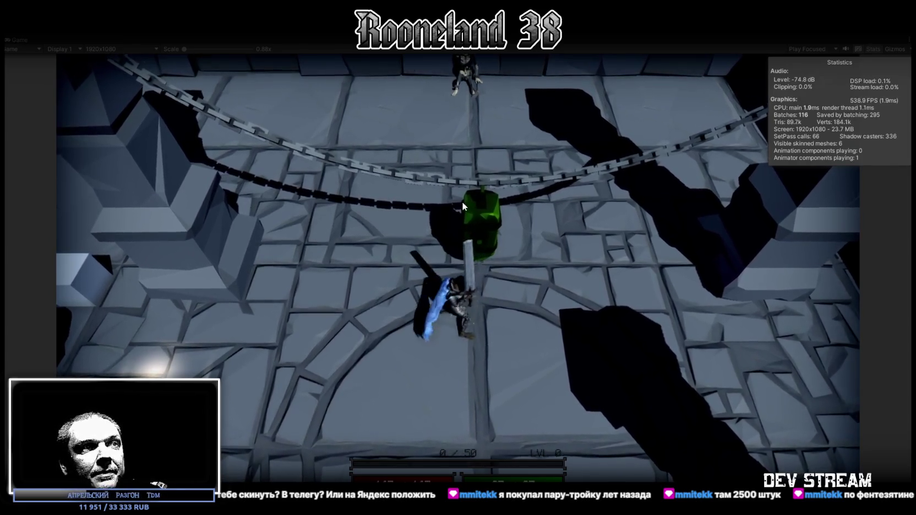
key(w)
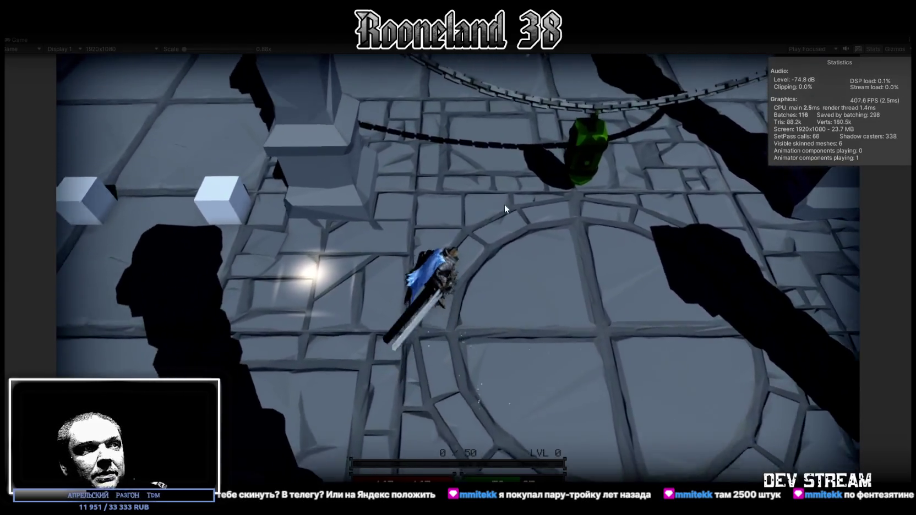
key(w)
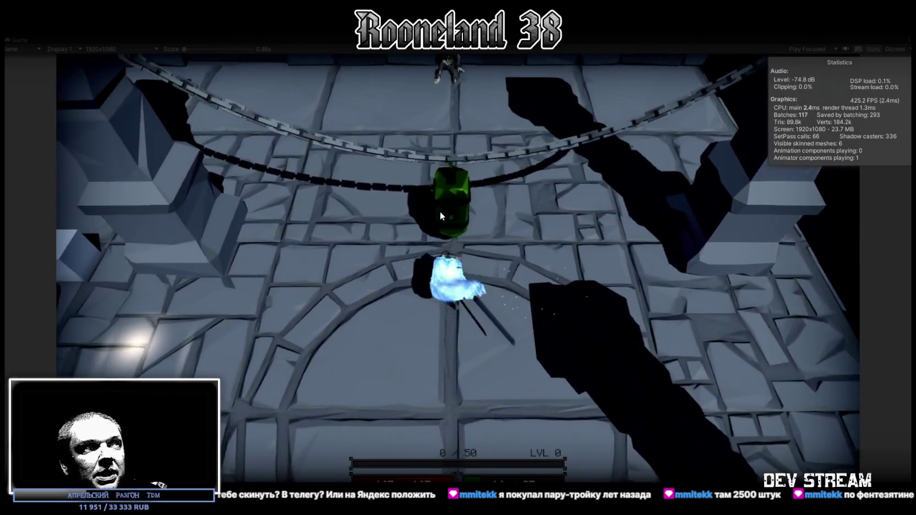
key(s)
click(476, 217)
key(s)
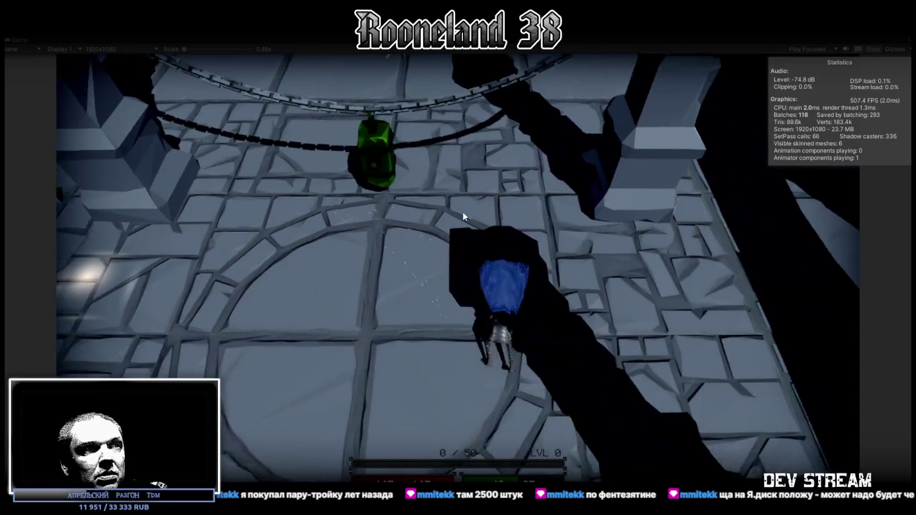
key(w)
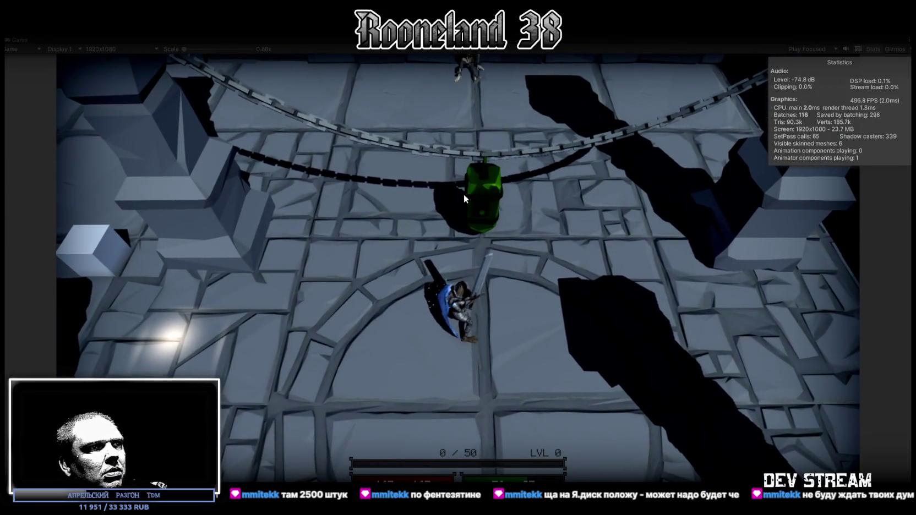
key(s)
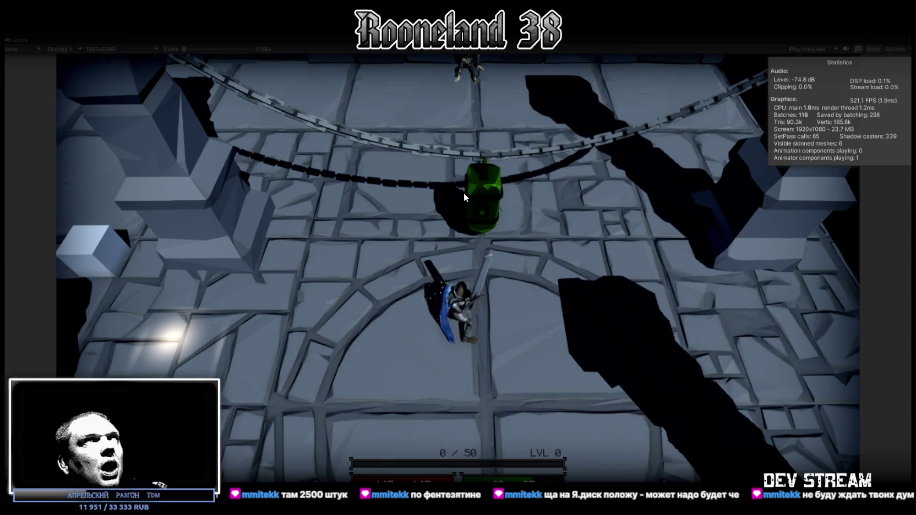
key(w)
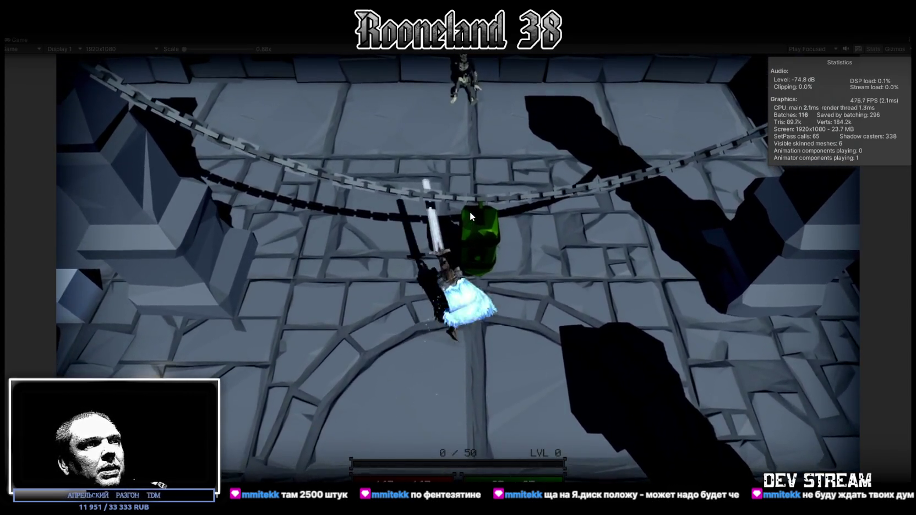
click(470, 211)
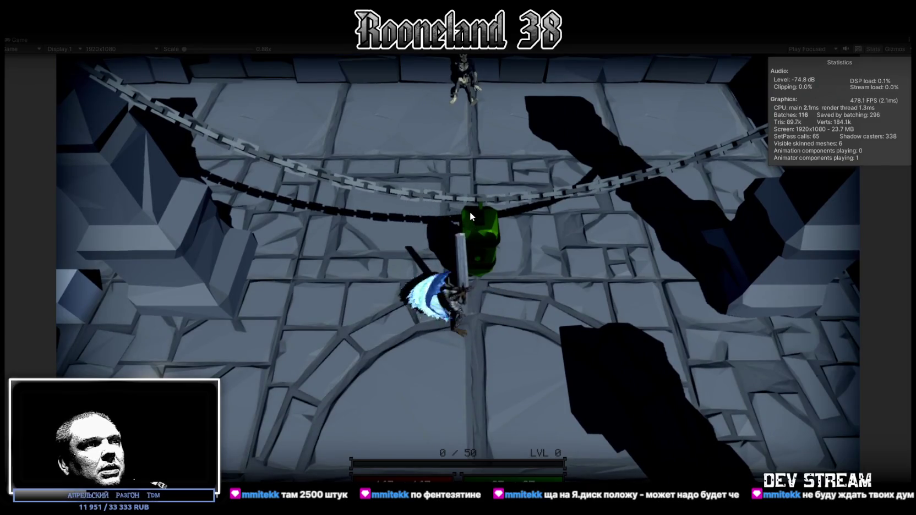
key(s)
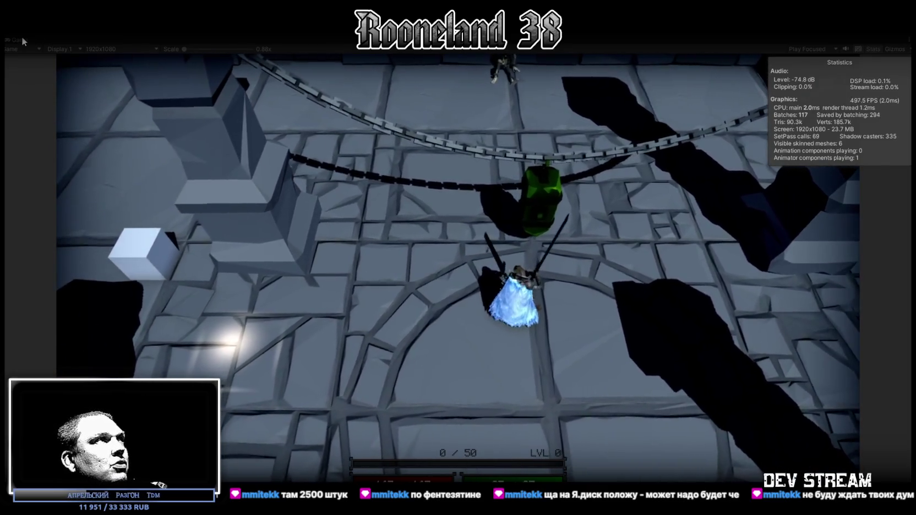
double_click(22, 38)
Step: Select RPG-Character and fold the RPG_Animation Handler and RPG_Combat components
click(49, 73)
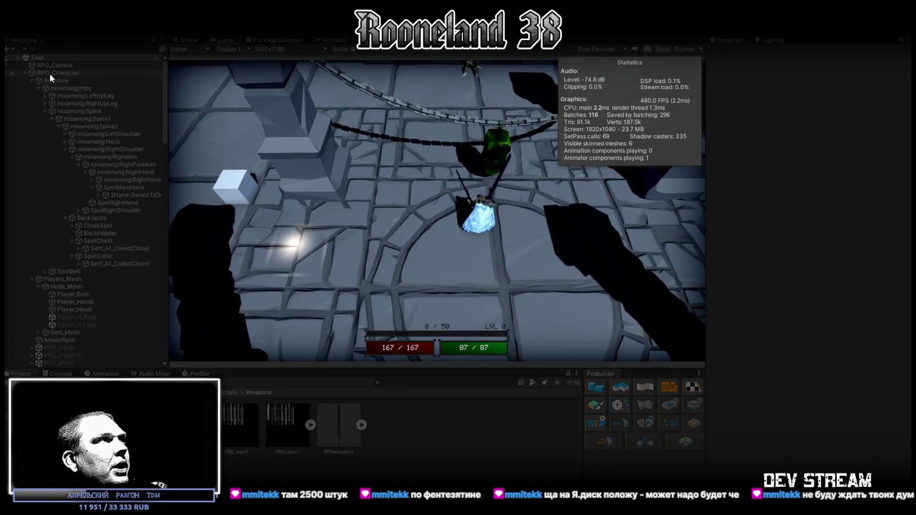
scroll(826, 275, down, 5)
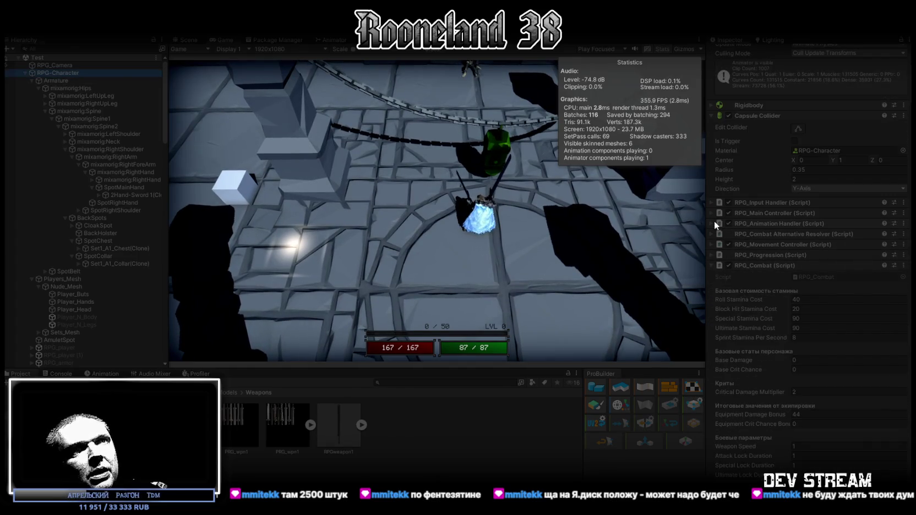
click(713, 224)
click(712, 223)
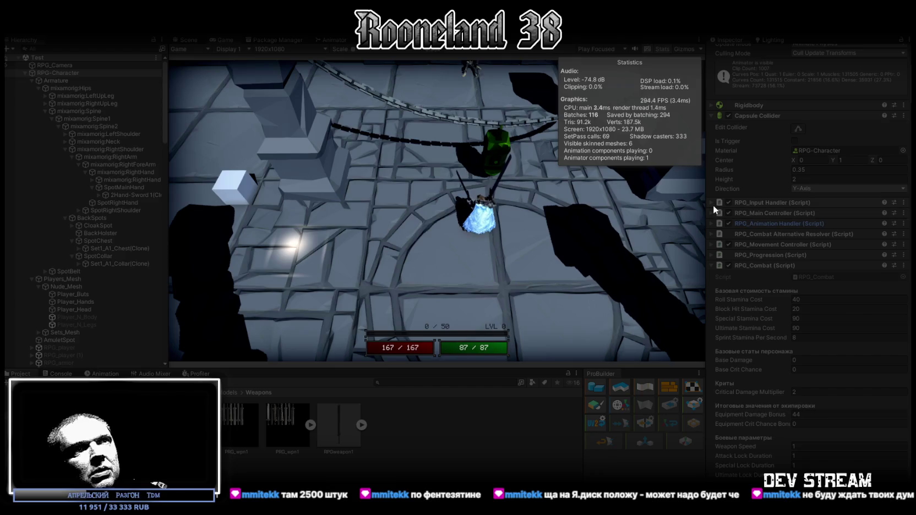
click(712, 267)
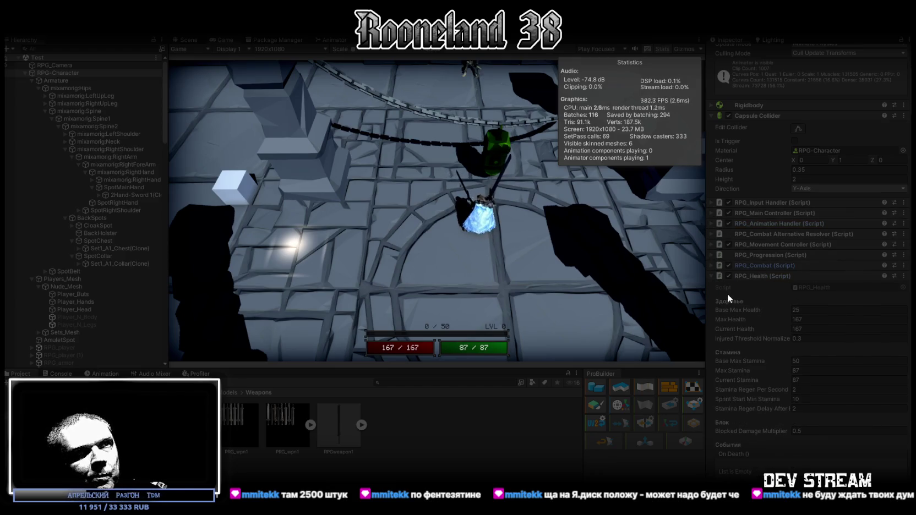
Step: Check Current Health 167 and Base Max Stamina 50, then expand RPG_Combat's stamina costs
click(838, 330)
key(Return)
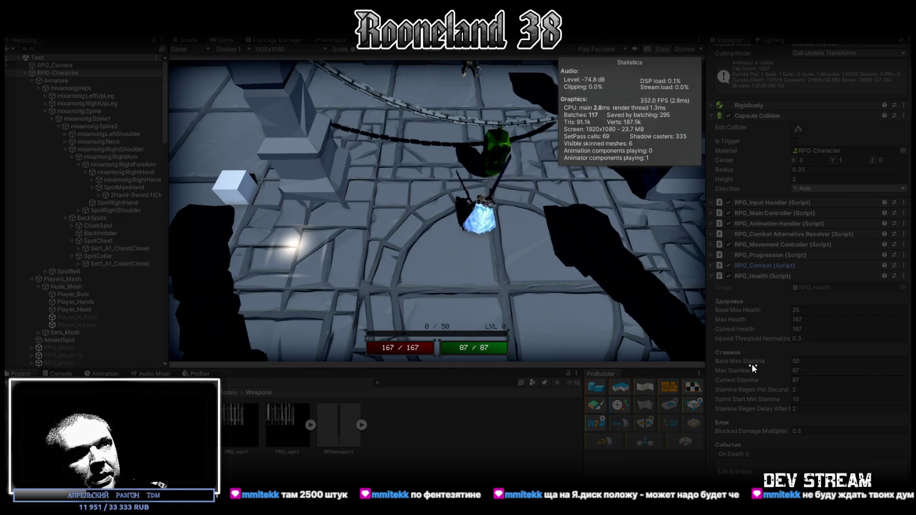
click(808, 362)
key(Return)
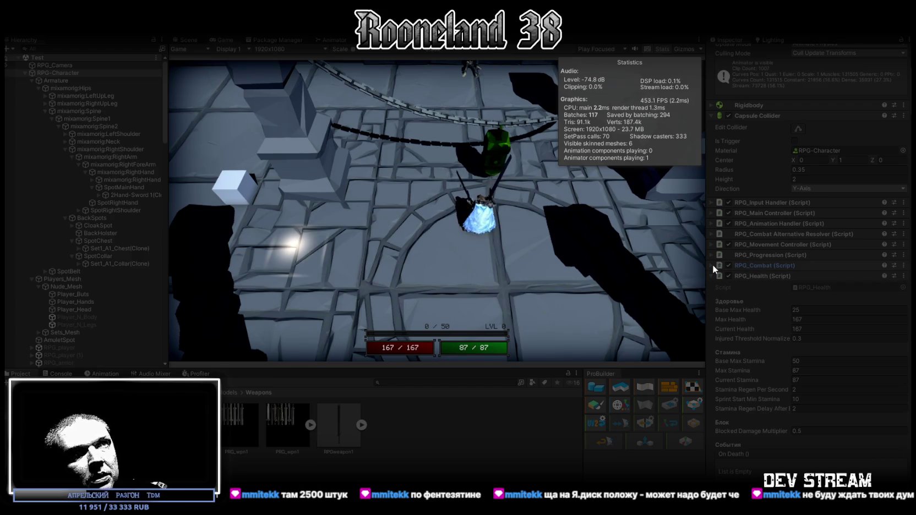
scroll(756, 304, up, 1)
scroll(755, 304, up, 1)
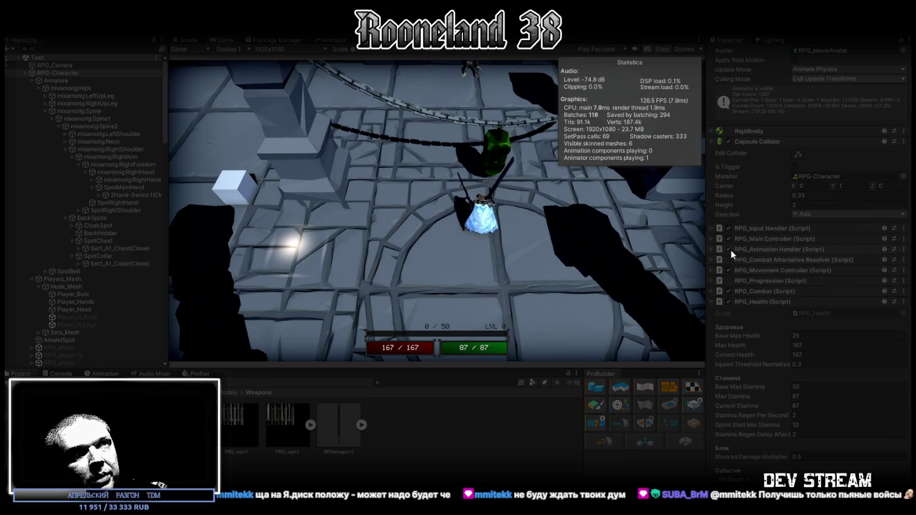
click(711, 290)
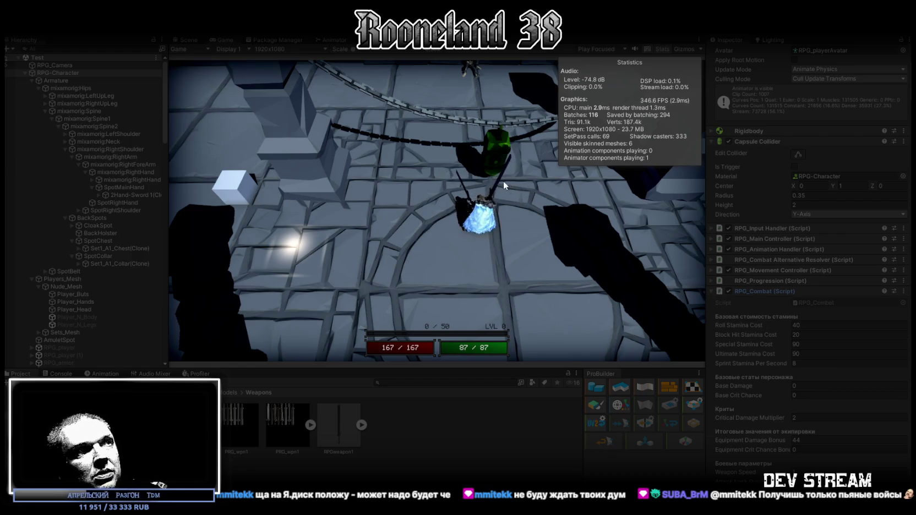
Step: Walk around the room with three dodge rolls, heading toward the green barrel
key(a)
key(w)
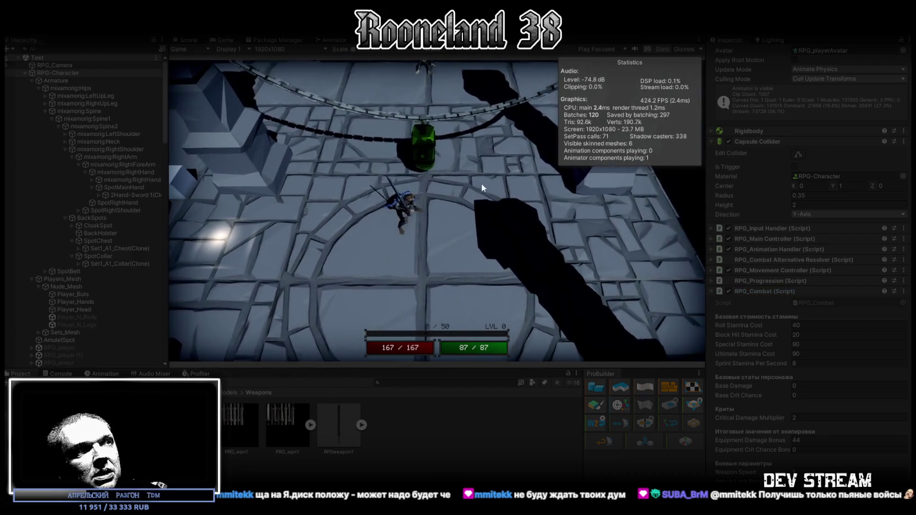
key(space)
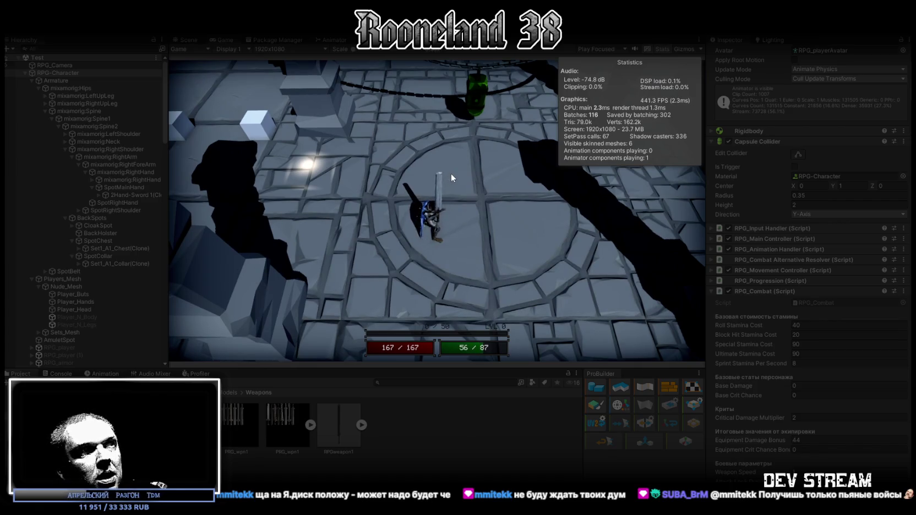
key(space)
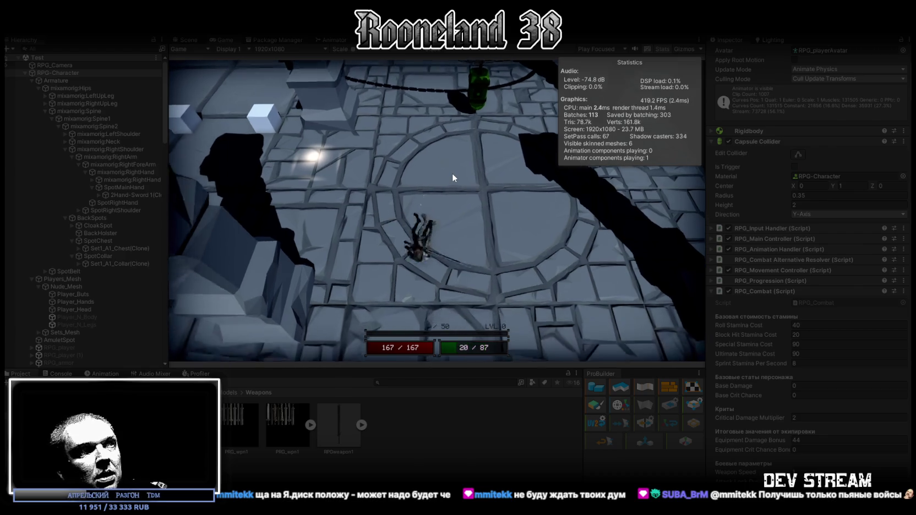
key(w)
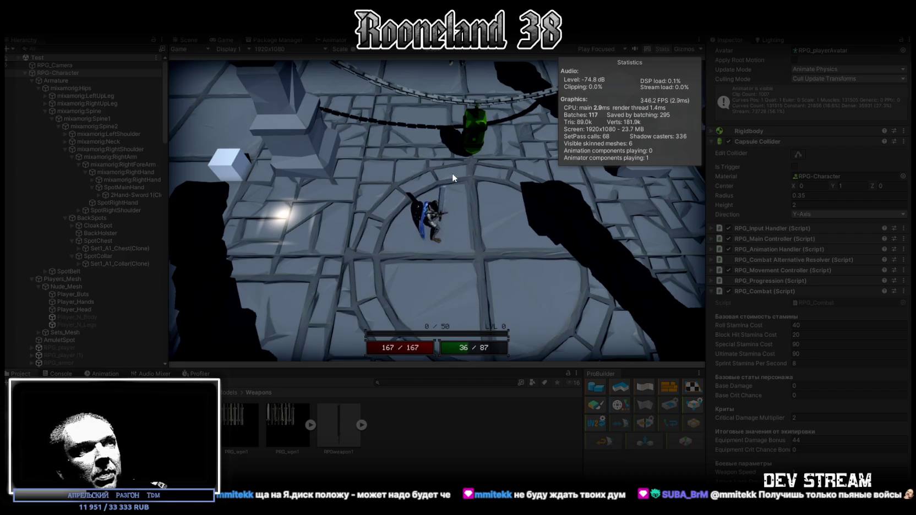
key(space)
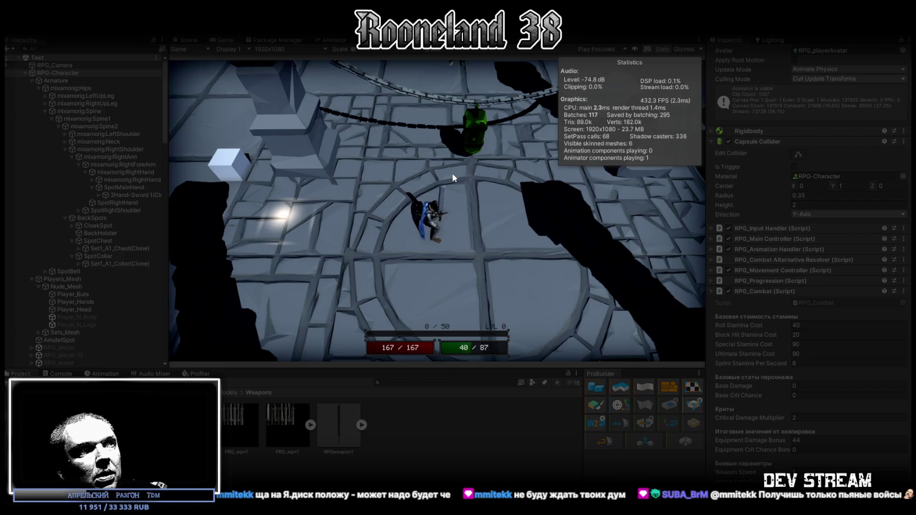
key(w)
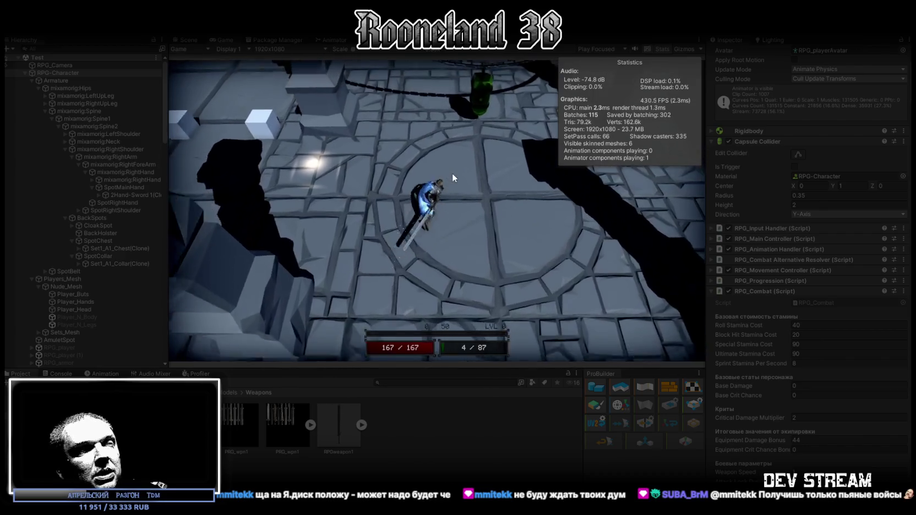
key(w)
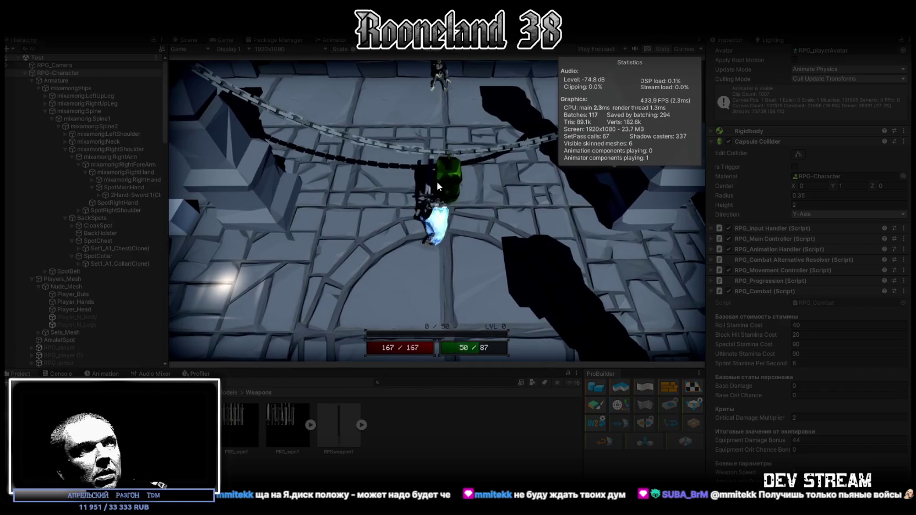
key(s)
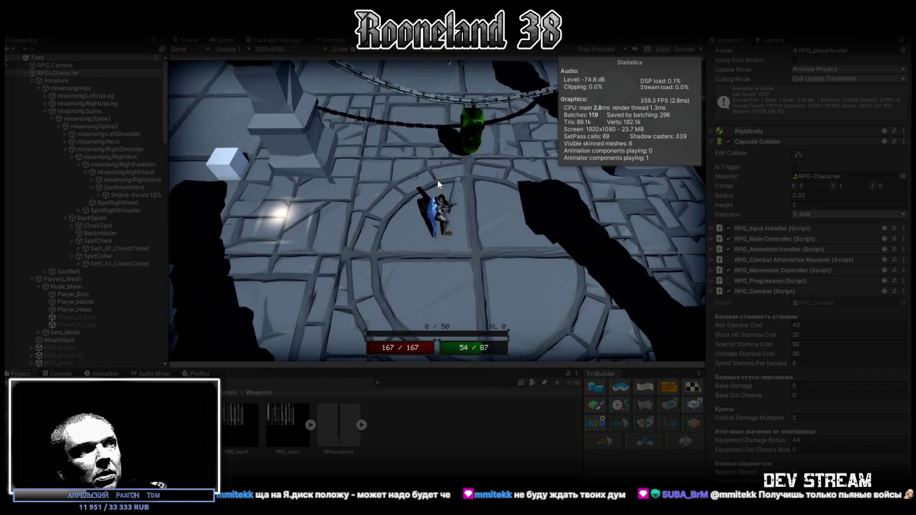
key(w)
Step: Swing the sword three times, then roll and walk across the floor
click(449, 170)
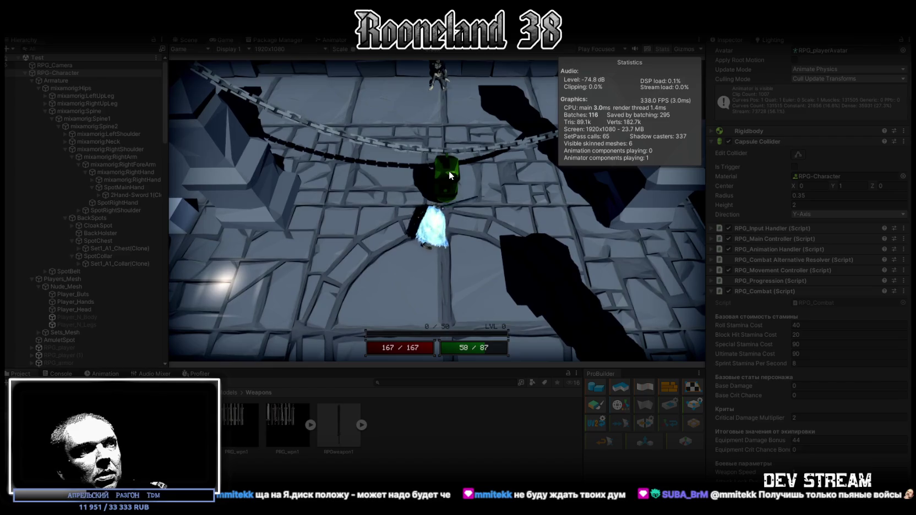
click(447, 171)
click(455, 154)
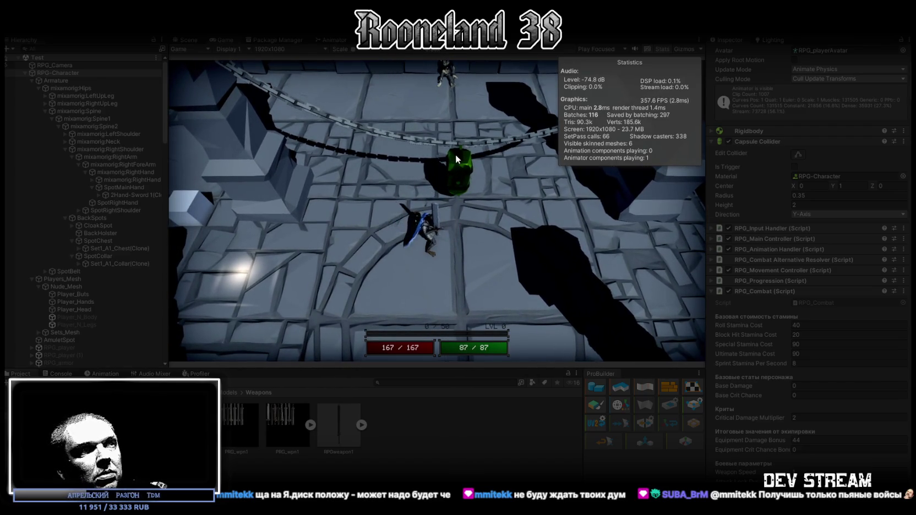
key(space)
key(space)
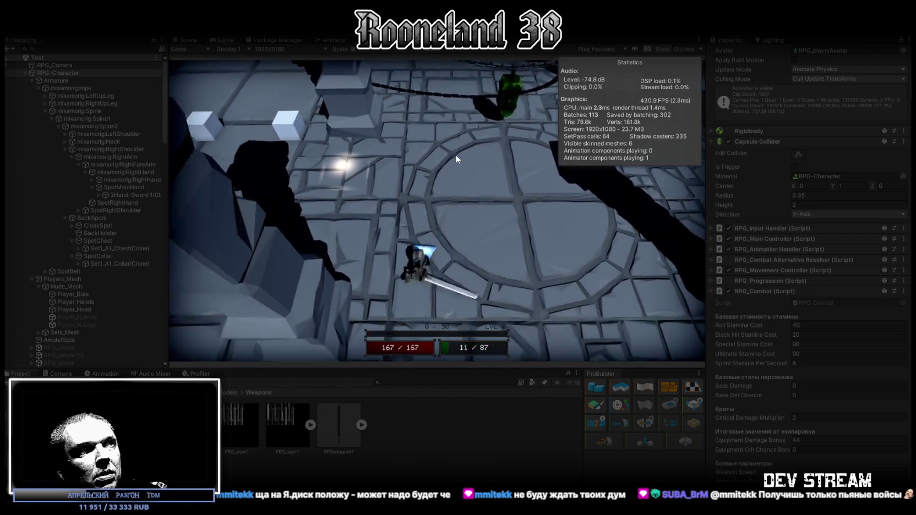
key(w)
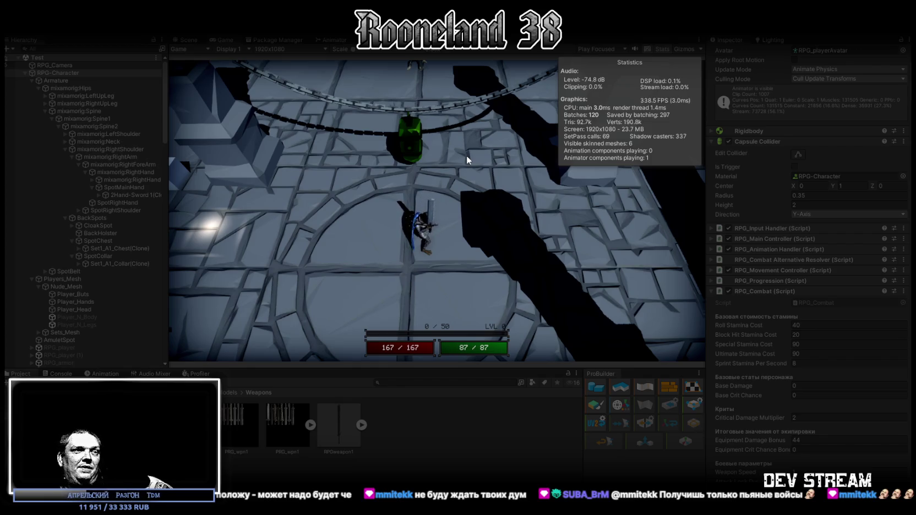
Step: Walk the character forward under the chained barrel, then bring up the tavern ambience video
key(w)
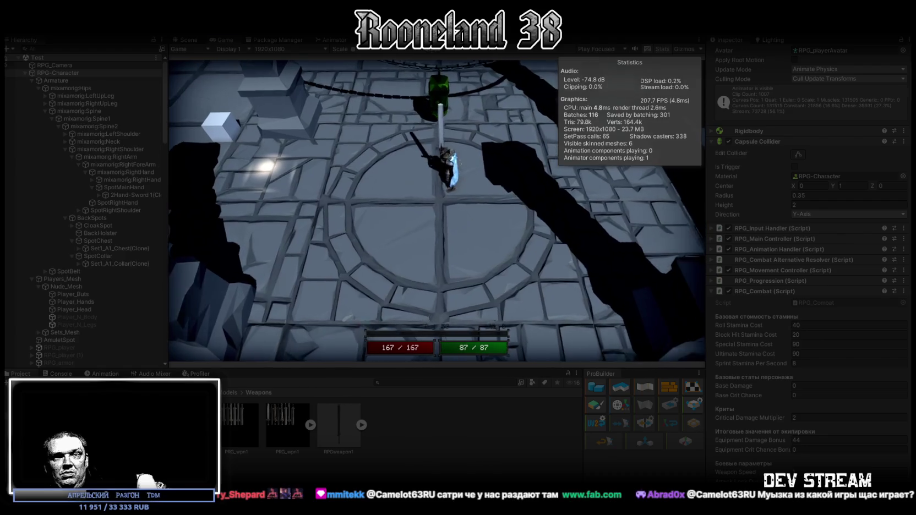
key(alt+Tab)
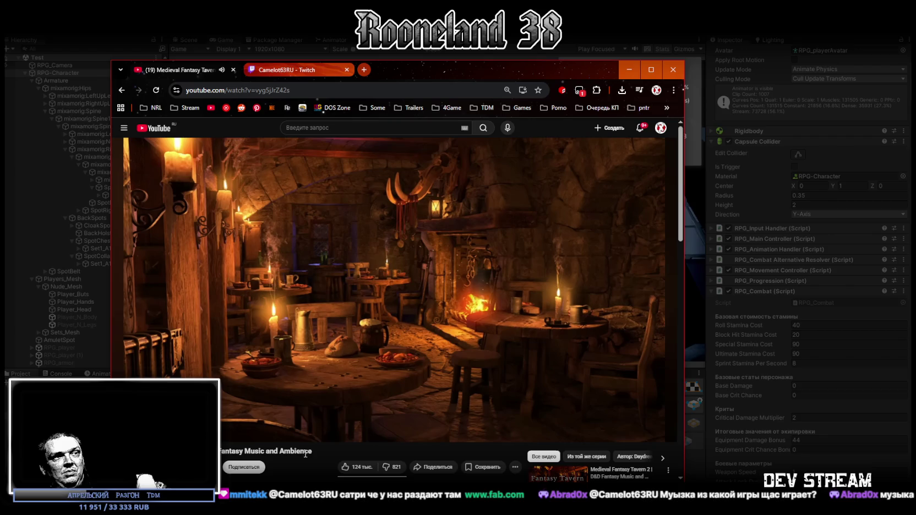
Step: Select the tavern video's web address, then hide Chrome to return to Unity
click(347, 88)
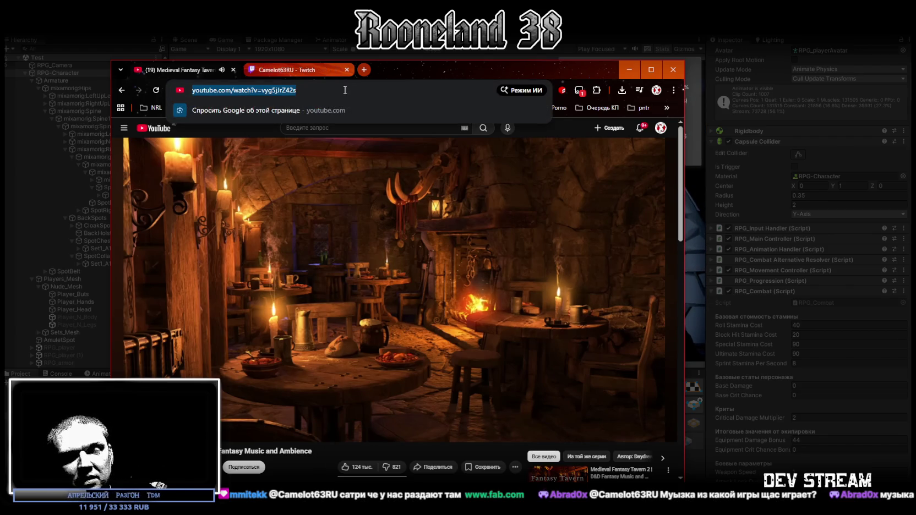
key(alt+Tab)
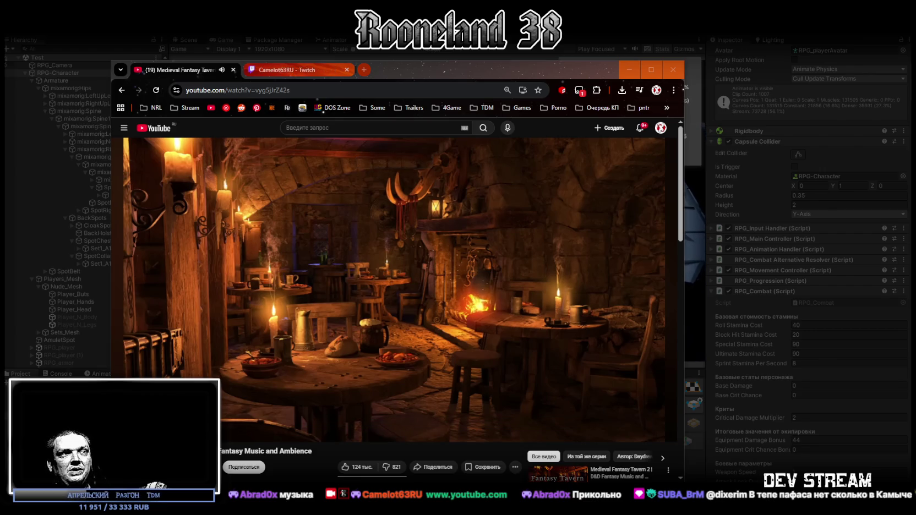
click(629, 69)
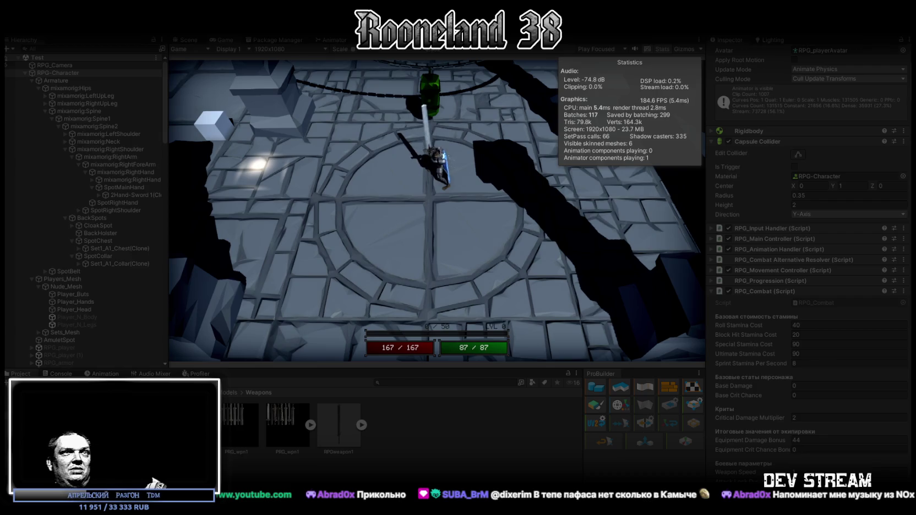
Step: Show the Profiler graph, then maximize and restore the Game view
click(197, 374)
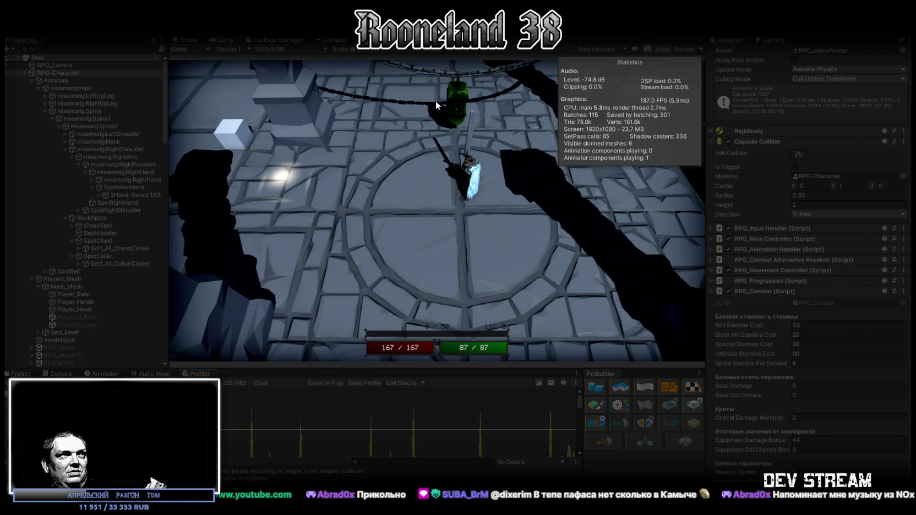
double_click(223, 39)
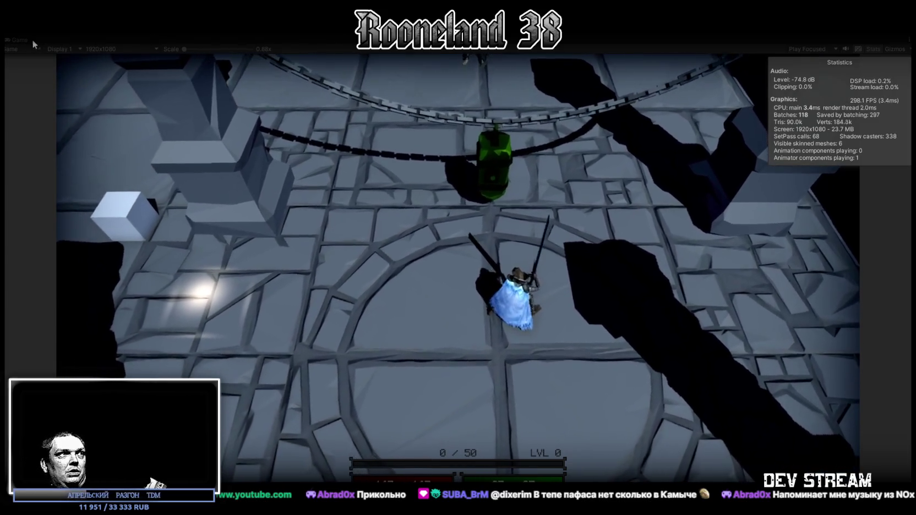
double_click(19, 40)
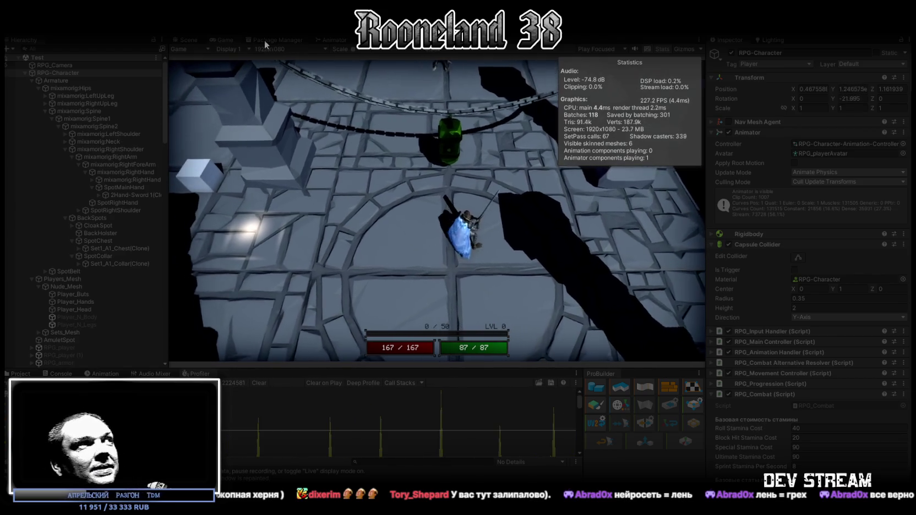
Step: Maximize the running Game view to fill the editor again
double_click(216, 39)
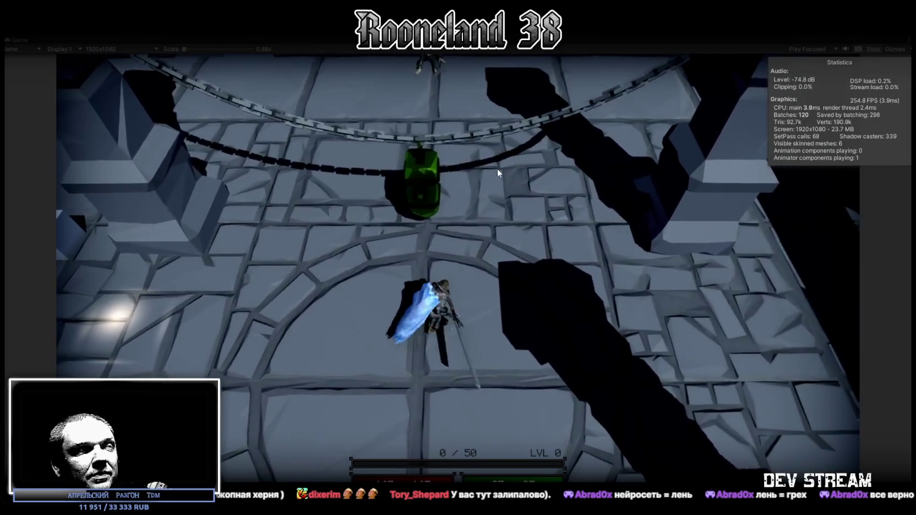
Step: Walk the character down, up and right across the circular stone floor toward the door
key(w)
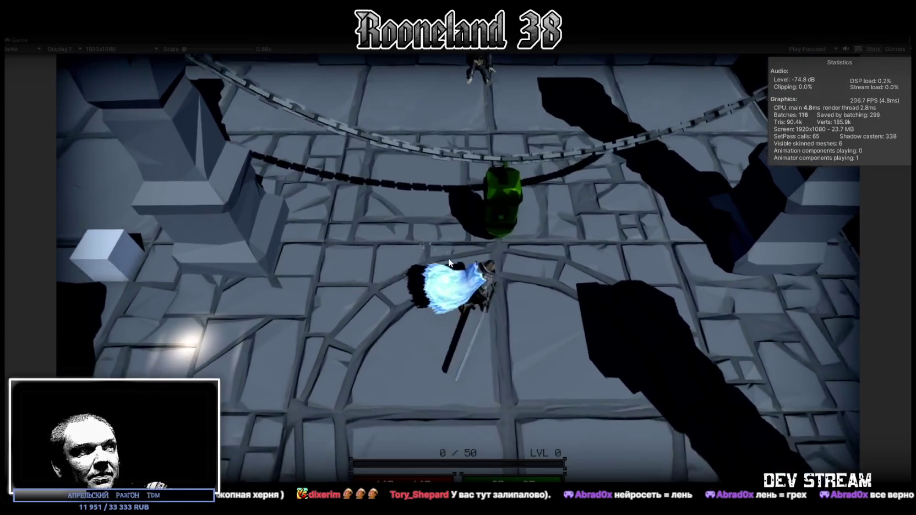
key(s)
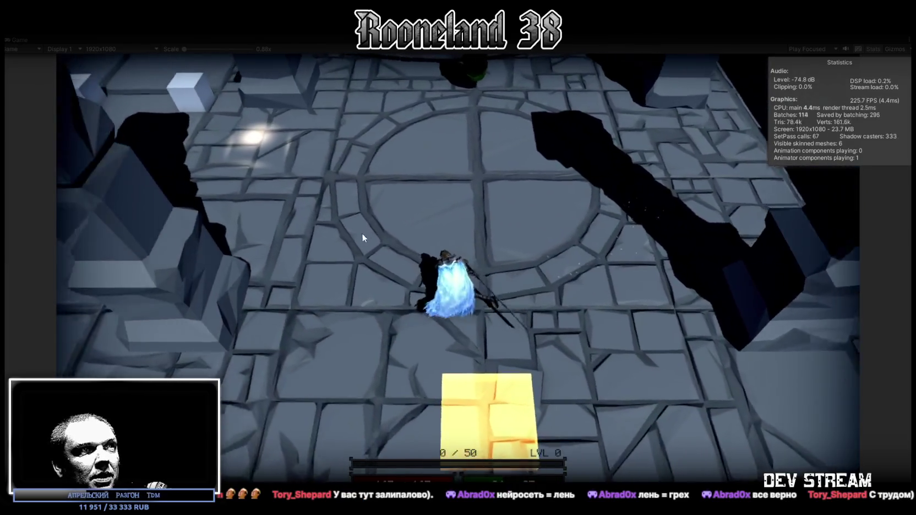
key(s)
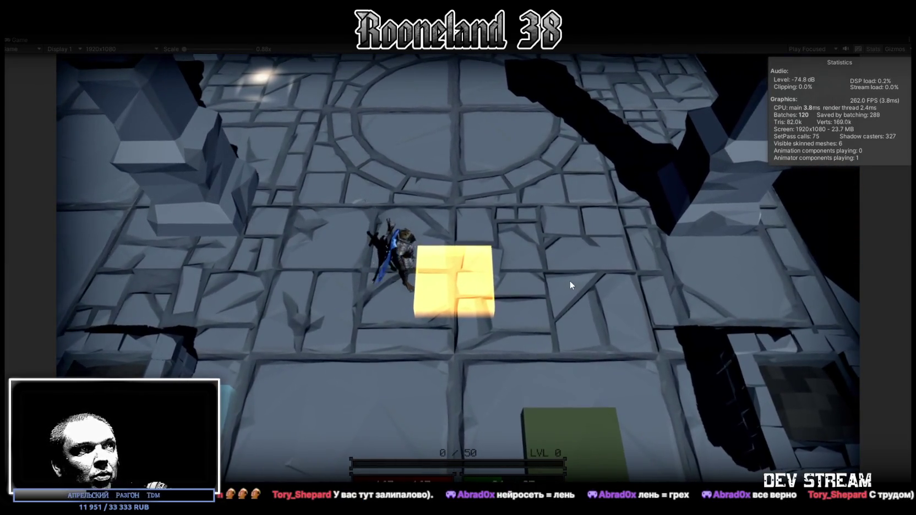
key(d)
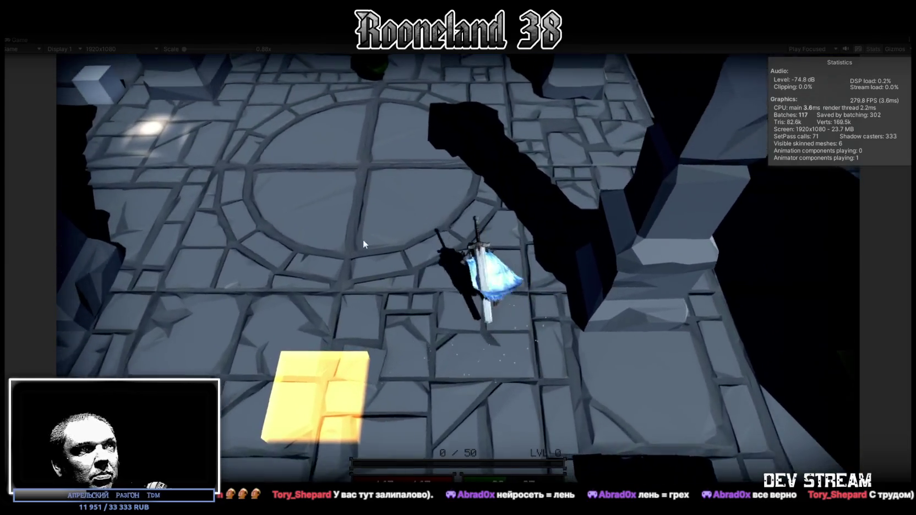
key(w)
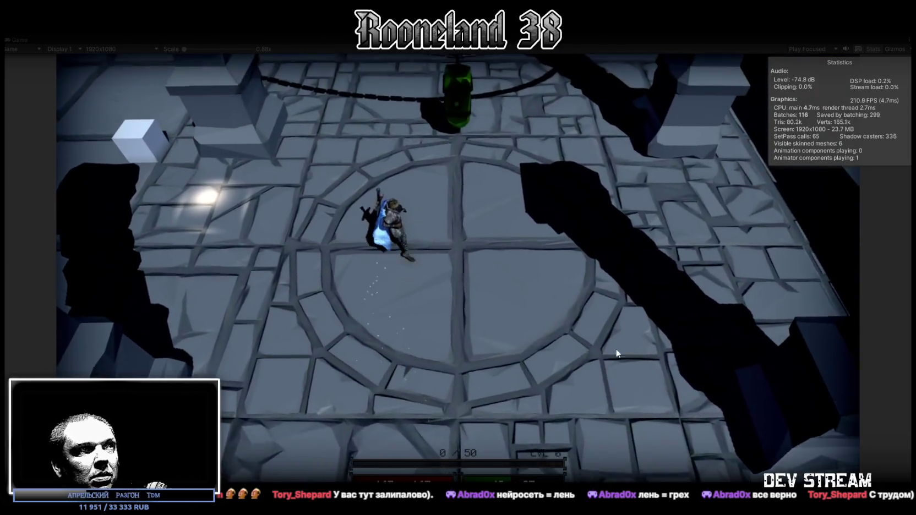
key(d)
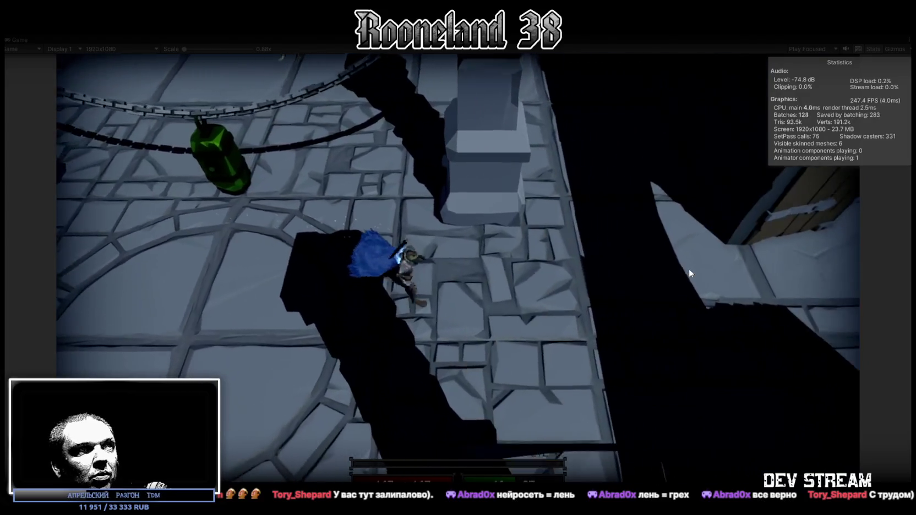
key(d)
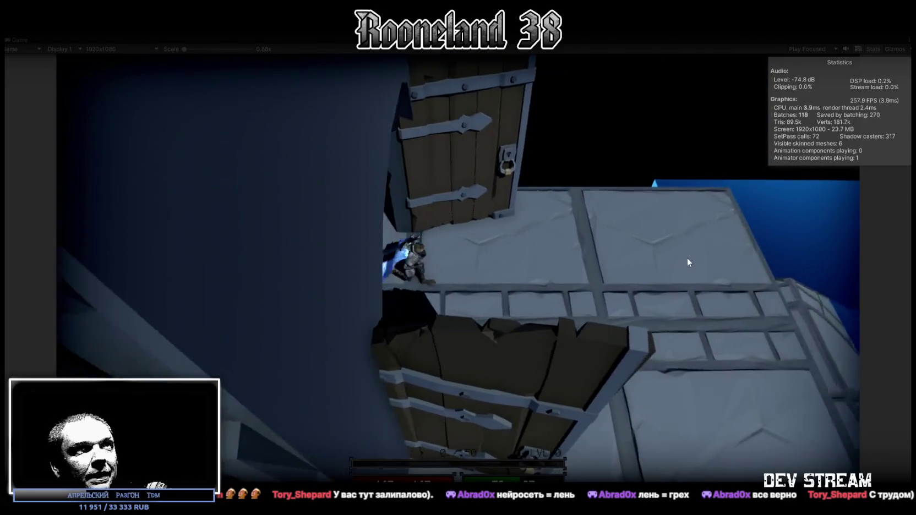
key(d)
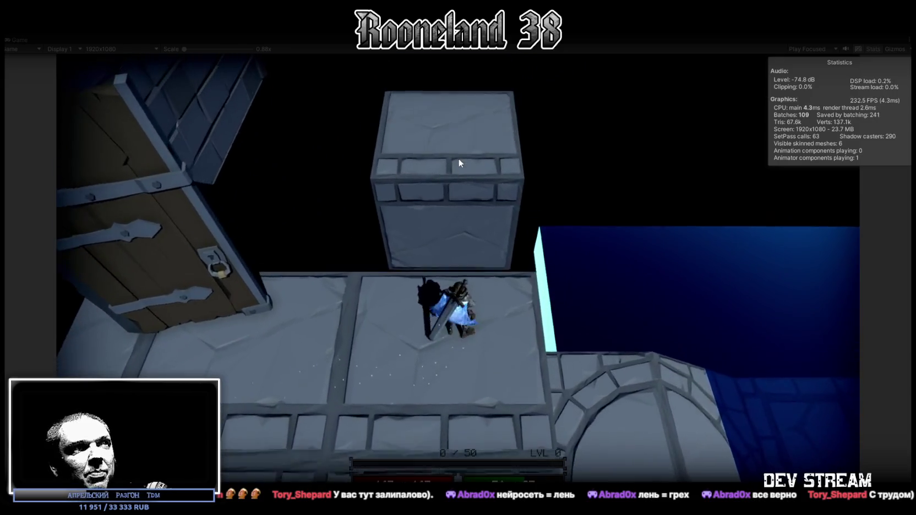
Step: Move the character onto the stone platform, swing the sword at its edge, and stop the playtest
key(w)
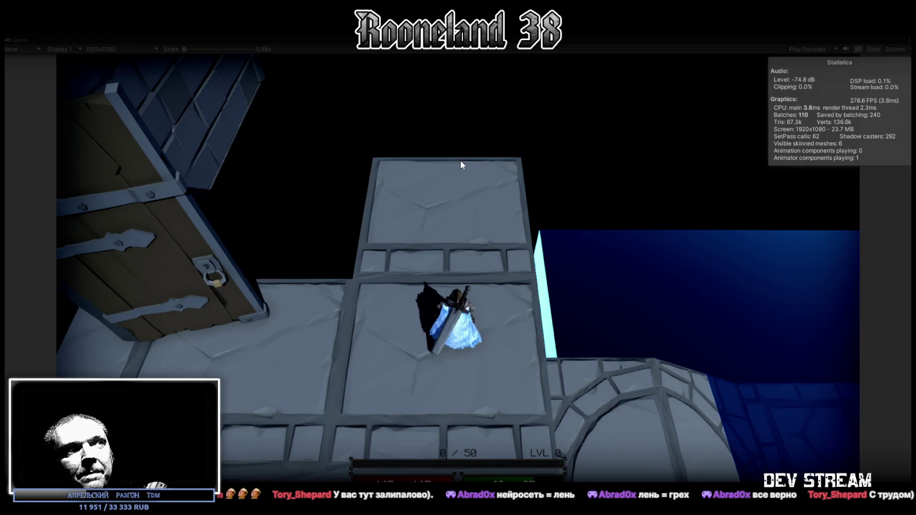
key(w)
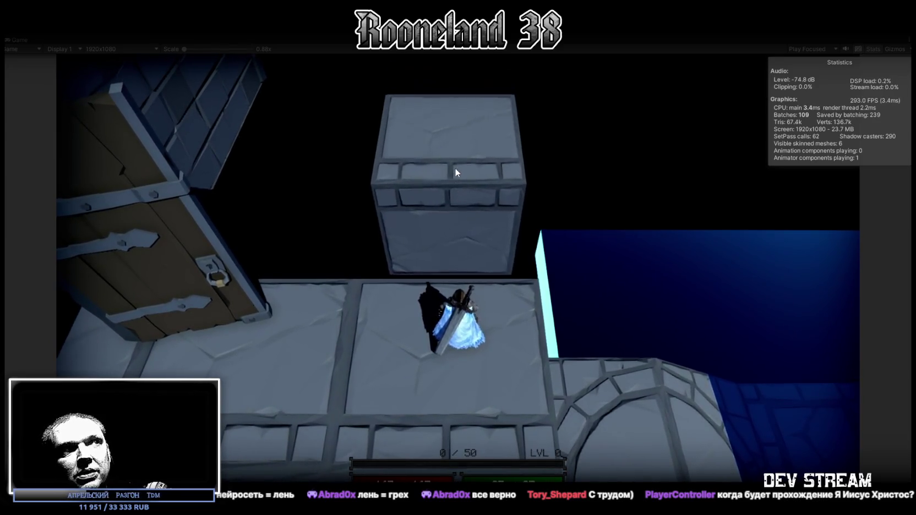
click(458, 187)
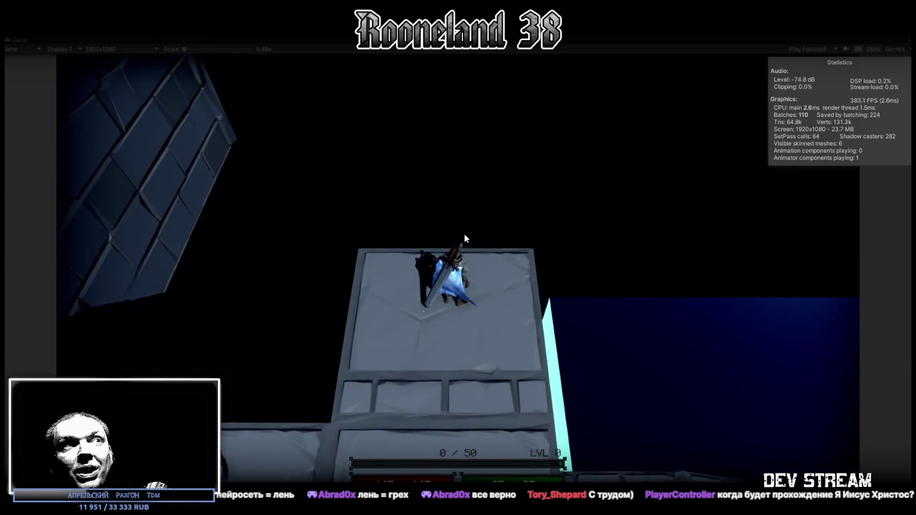
click(465, 249)
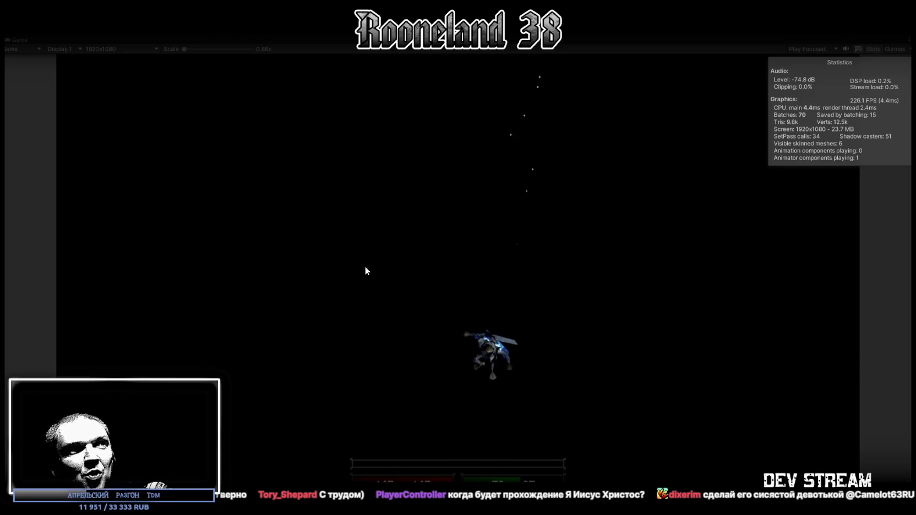
click(458, 25)
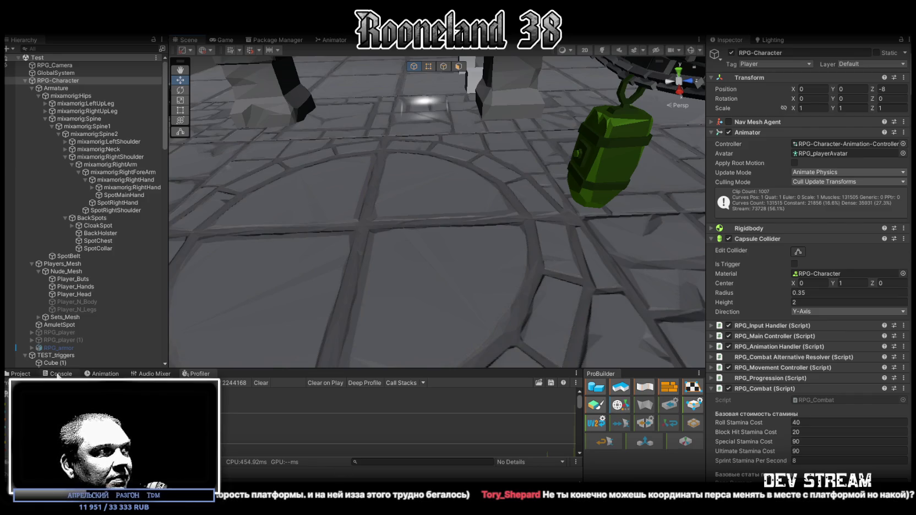
Step: Switch between the Console's FinalDamage log lines and the Project's Models > Weapons assets
click(58, 374)
click(16, 374)
click(58, 374)
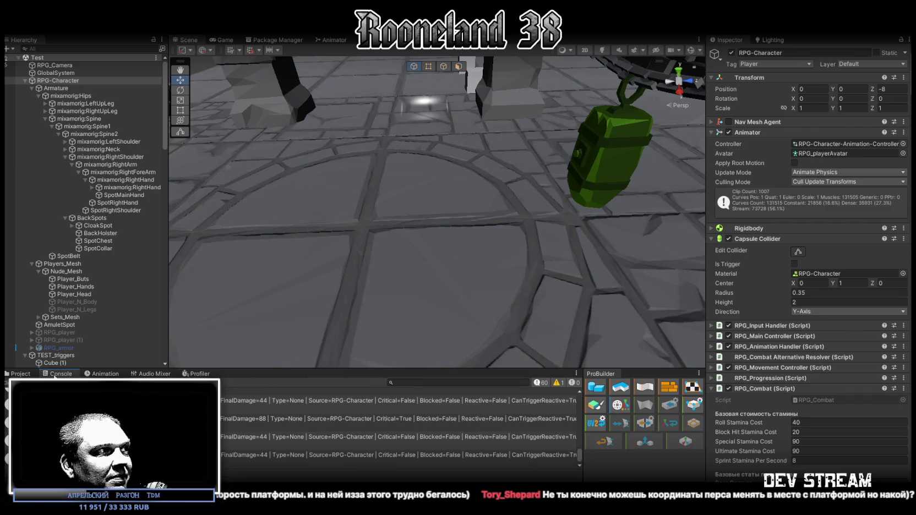
click(16, 374)
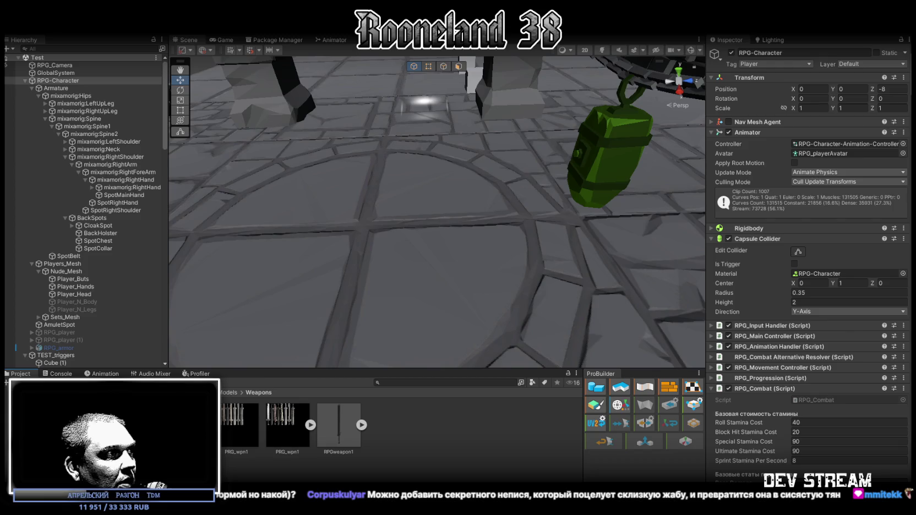
Step: Open the Scripts folder, peek into the CameraLook subfolder, and return to Scripts
click(33, 435)
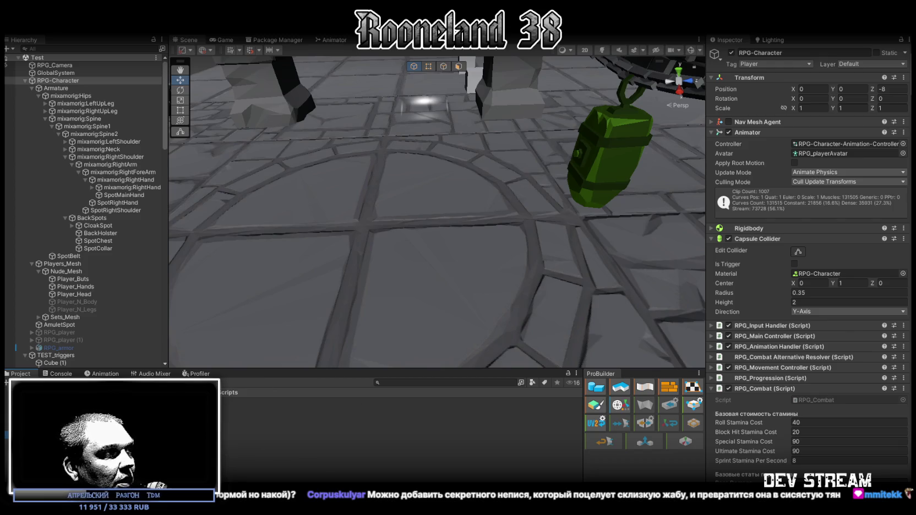
click(33, 443)
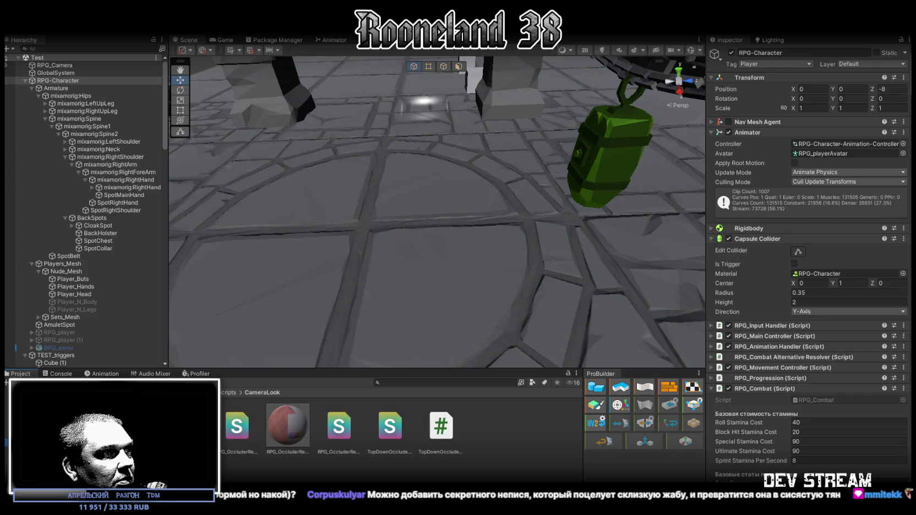
click(33, 435)
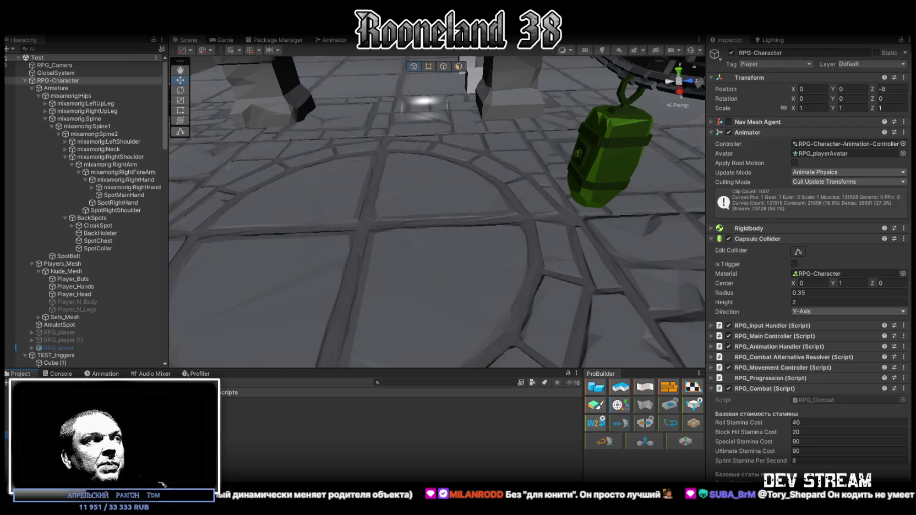
Step: Create a C# script from the Project window's Create menu and name it RPG_Platform
right_click(51, 418)
mouse_move(165, 188)
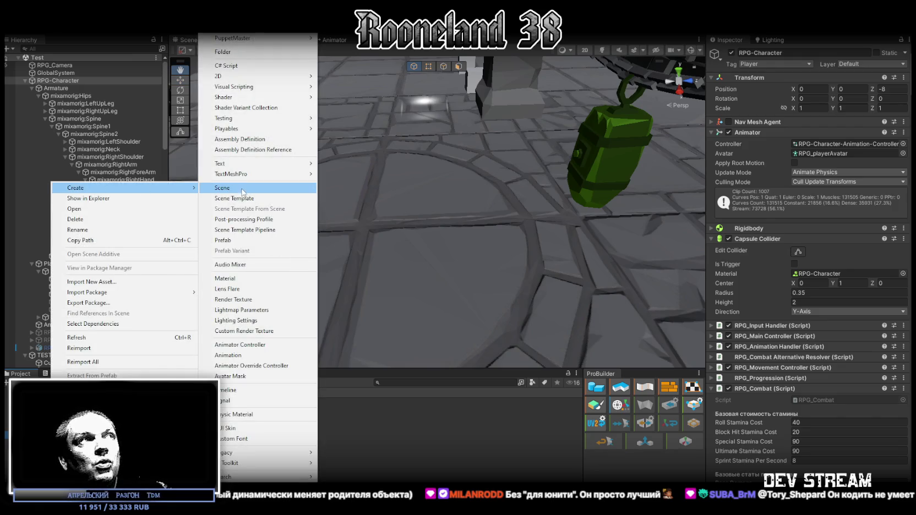
click(242, 66)
text(_Platform)
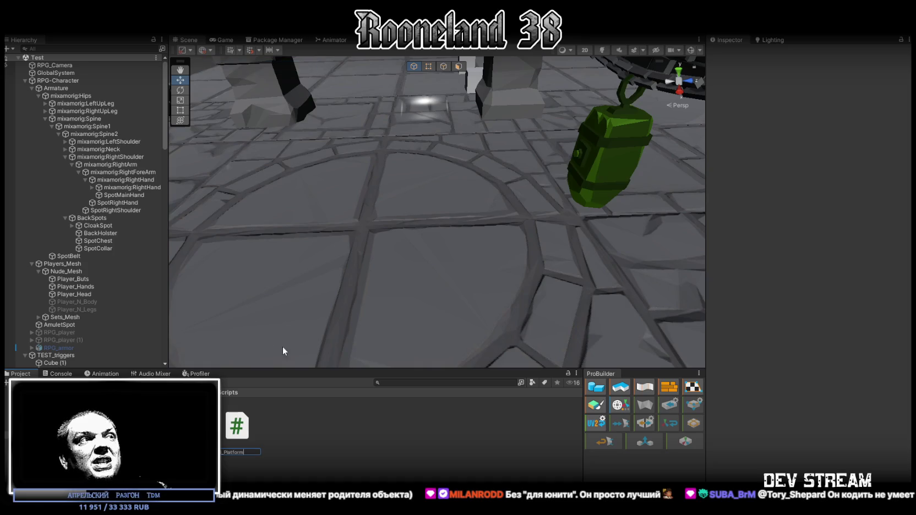
key(Return)
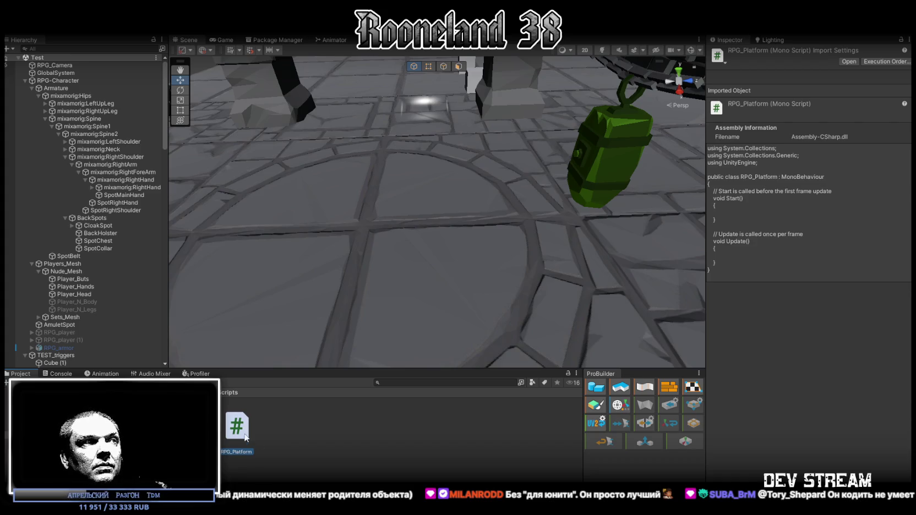
Step: Open RPG_Platform in Visual Studio and replace its Start/Update template with the pasted Player-parenting trigger code
double_click(241, 428)
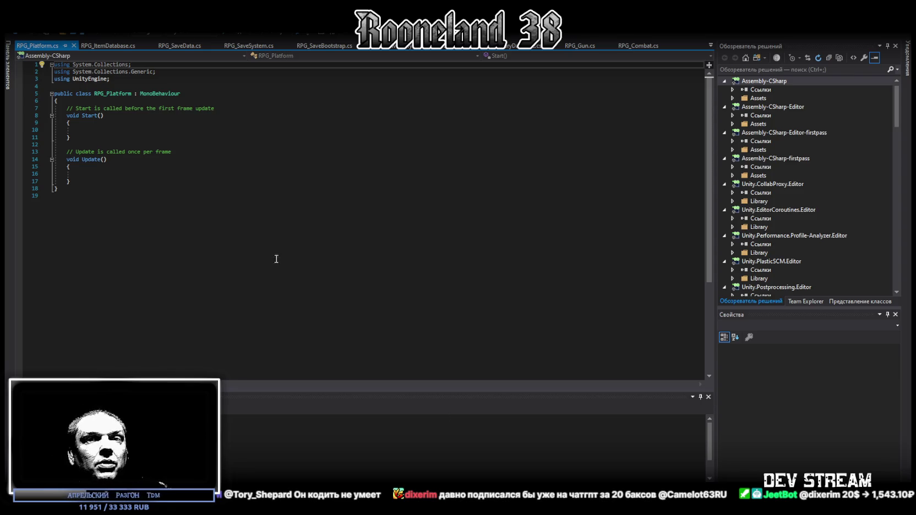
key(ctrl+a)
key(ctrl+v)
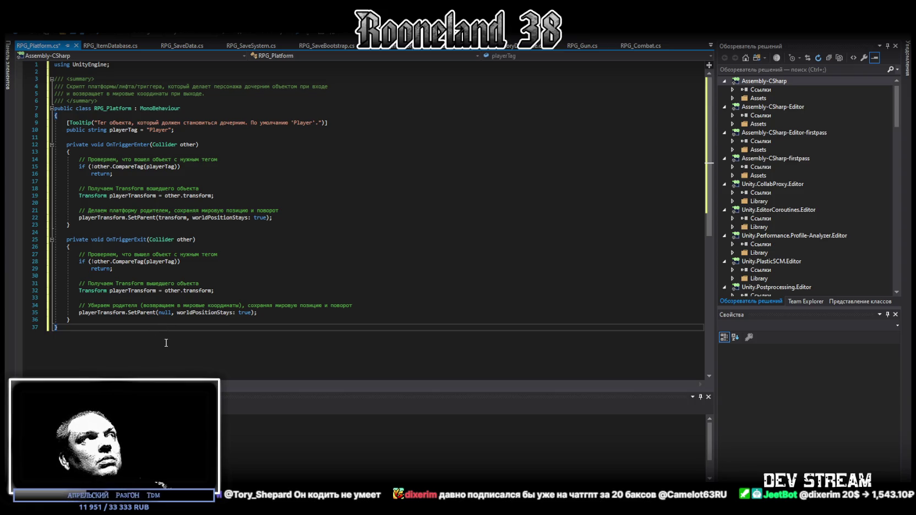
key(ctrl+s)
key(alt+Tab)
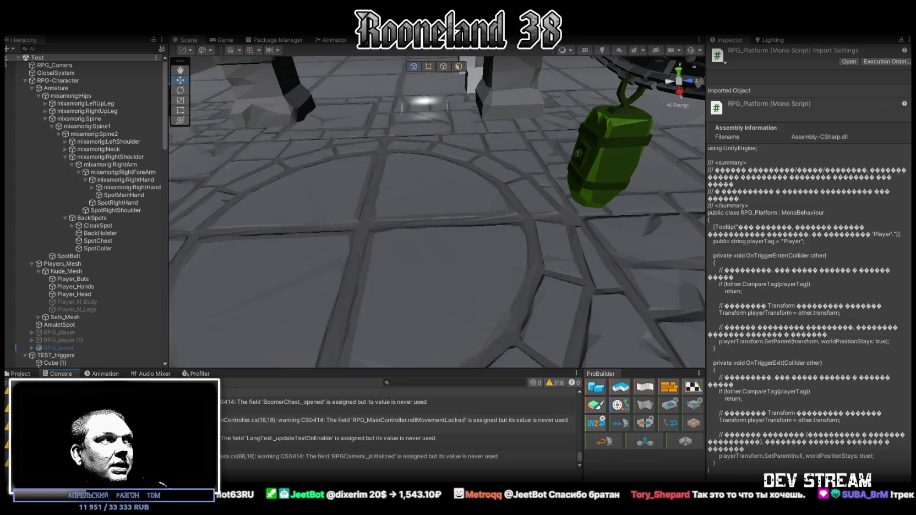
click(20, 374)
mouse_move(172, 317)
mouse_down()
mouse_move(266, 212)
mouse_move(374, 193)
mouse_up()
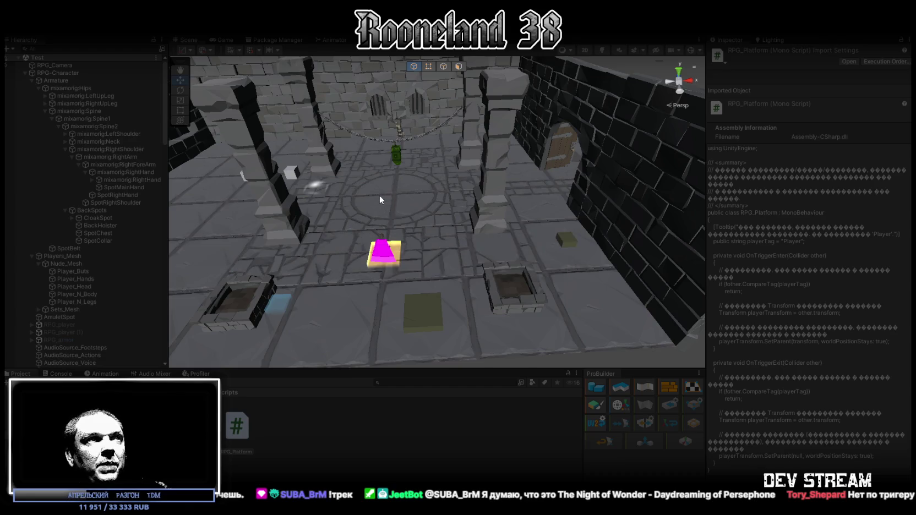
key(ctrl+p)
key(s)
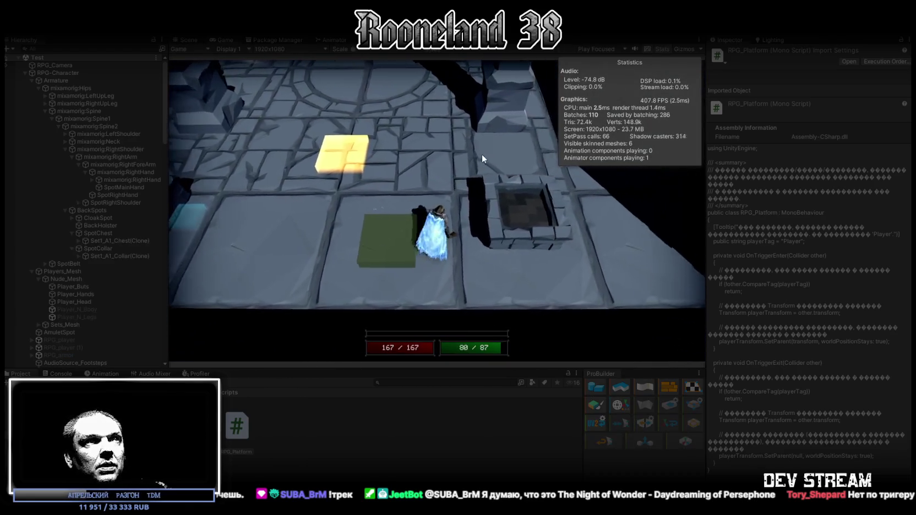
key(ctrl+p)
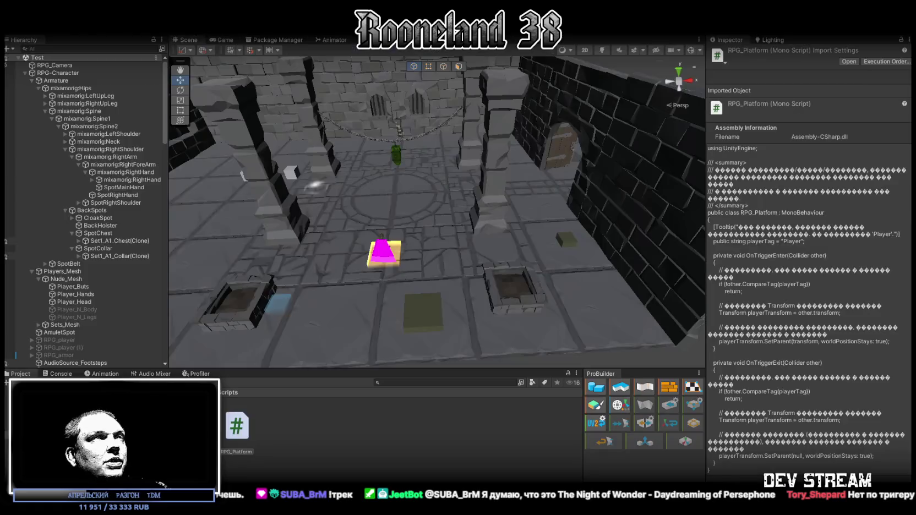
Step: Attach the RPG_Platform script to the floor tile SM_Env_Tiles_Texture_08 (8)
mouse_move(469, 132)
mouse_down()
mouse_move(440, 141)
mouse_move(456, 220)
mouse_up()
click(456, 220)
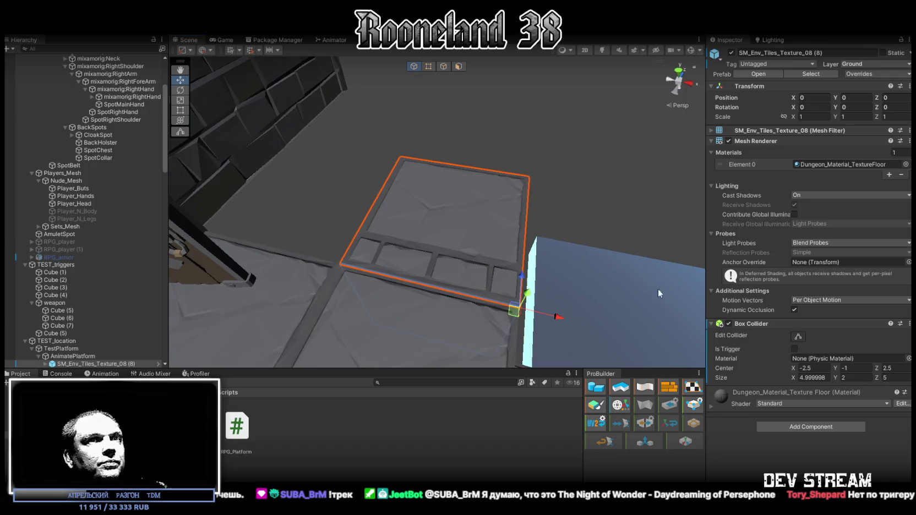
drag(236, 426, 743, 435)
drag(554, 246, 460, 223)
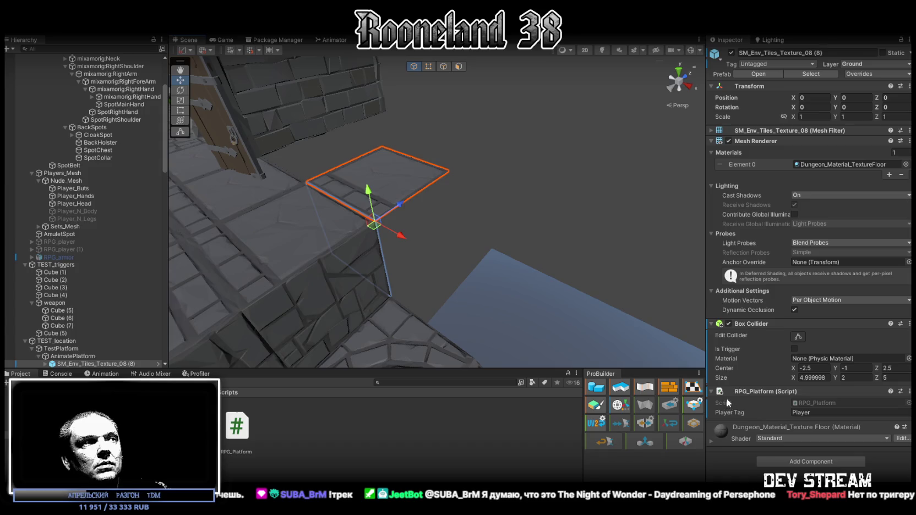
Step: Remove the RPG_Platform component from the tile and select AnimatePlatform instead
scroll(62, 217, up, 5)
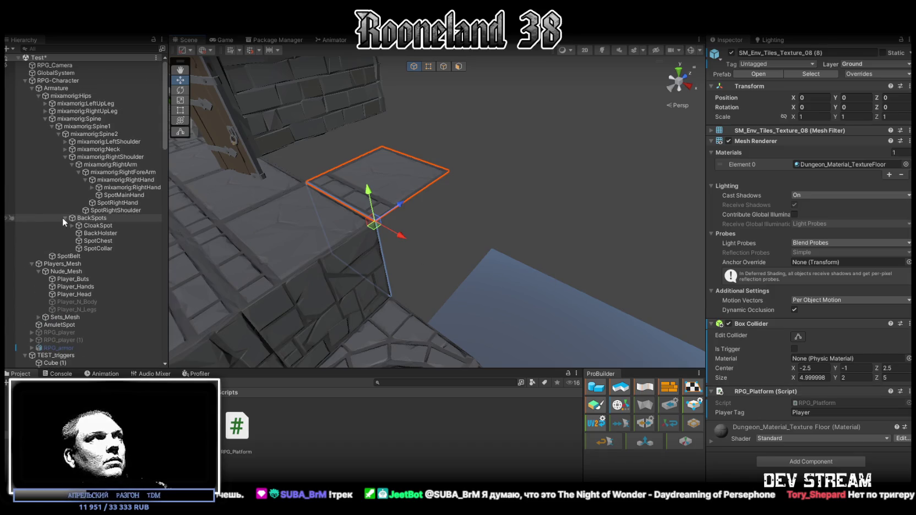
scroll(94, 192, down, 5)
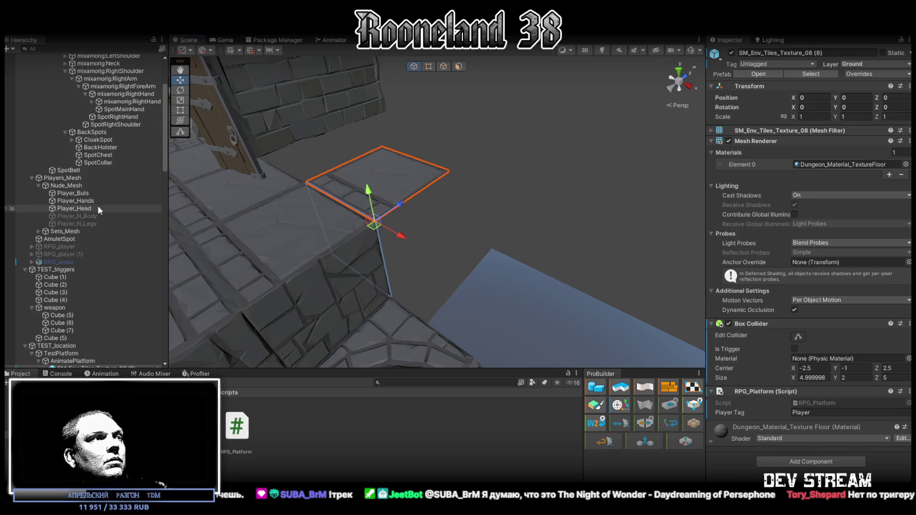
click(909, 391)
scroll(63, 166, up, 5)
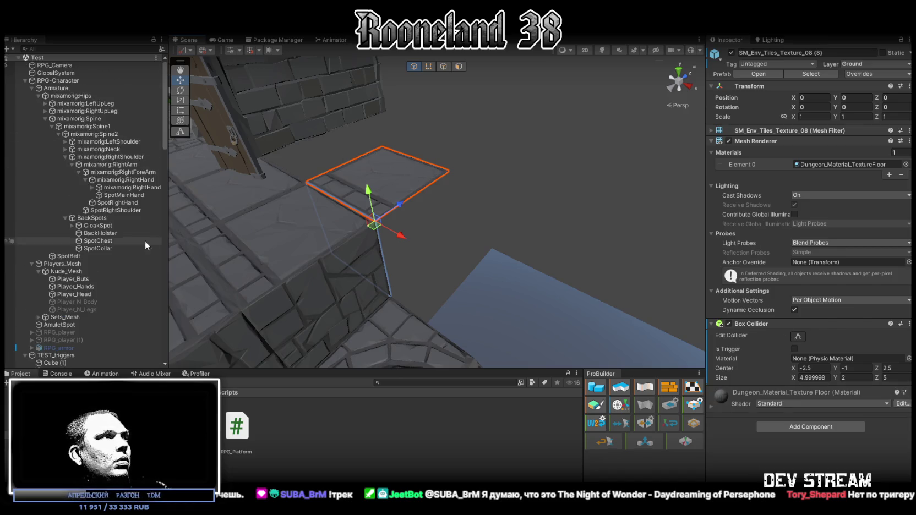
scroll(150, 239, down, 15)
click(65, 158)
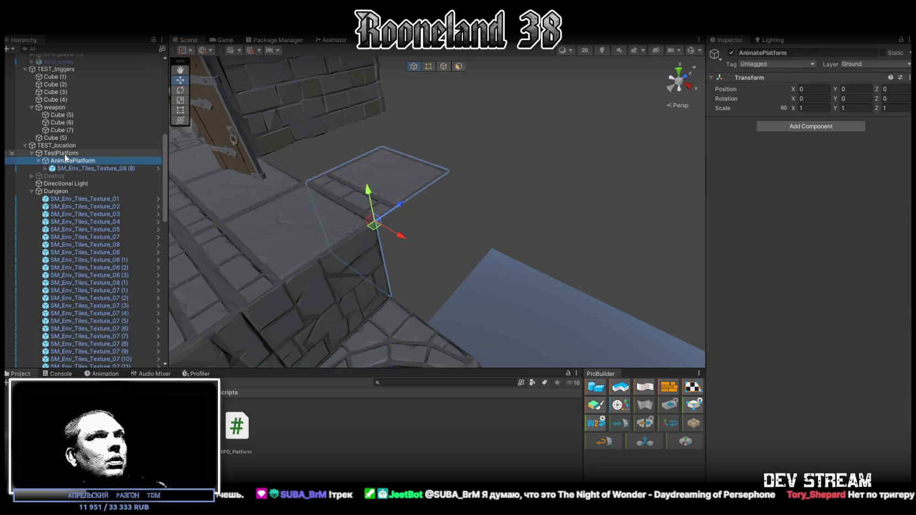
Step: Attach the RPG_Platform script to the AnimatePlatform object
click(64, 153)
click(67, 161)
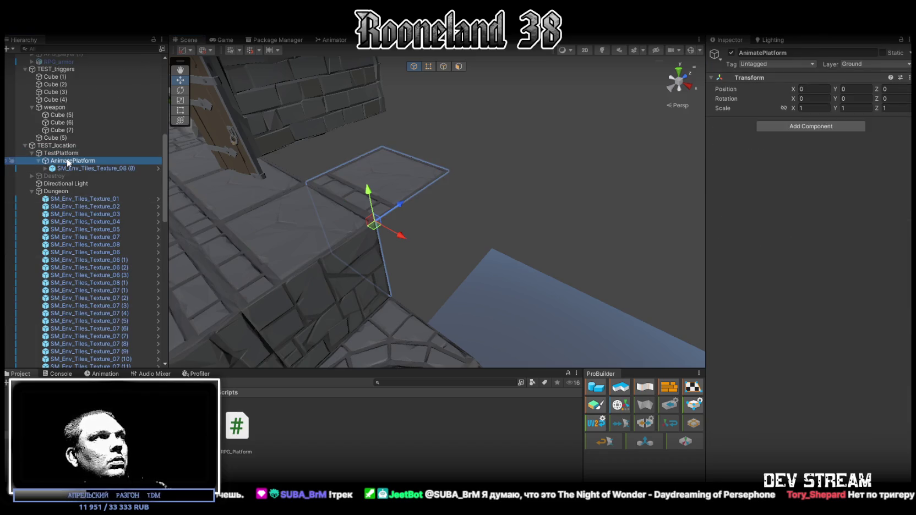
click(780, 128)
text(global)
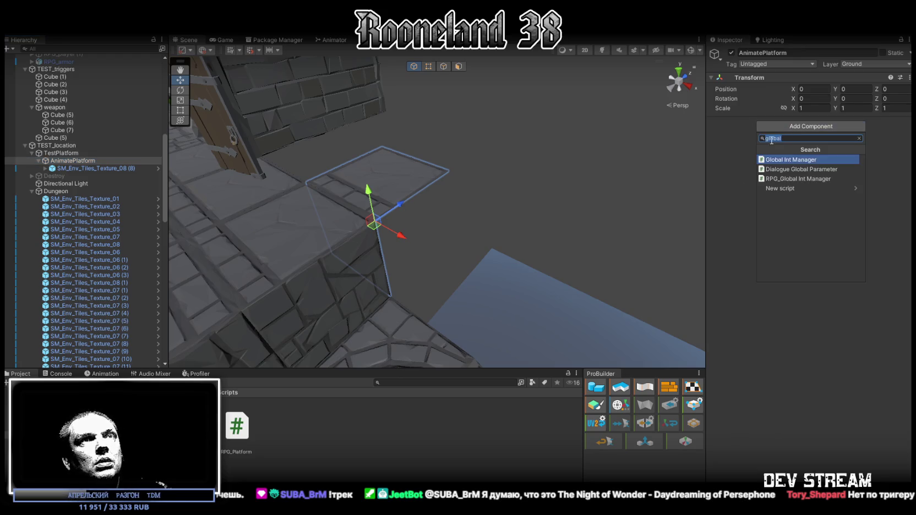
mouse_move(247, 450)
mouse_down()
mouse_move(809, 324)
mouse_move(893, 185)
mouse_up()
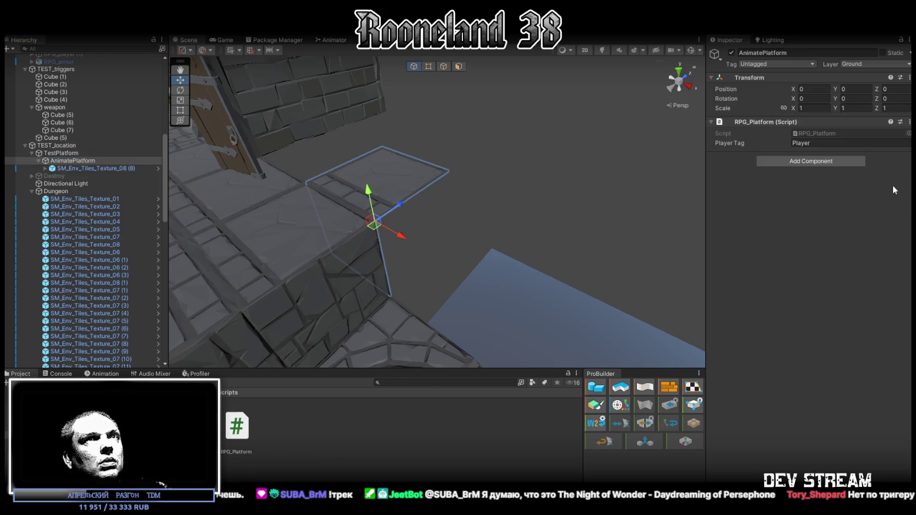
Step: Add a Box Collider to AnimatePlatform by searching components for "col"
click(815, 161)
text(сщдд)
key(BackSpace)
key(BackSpace)
key(BackSpace)
text(c)
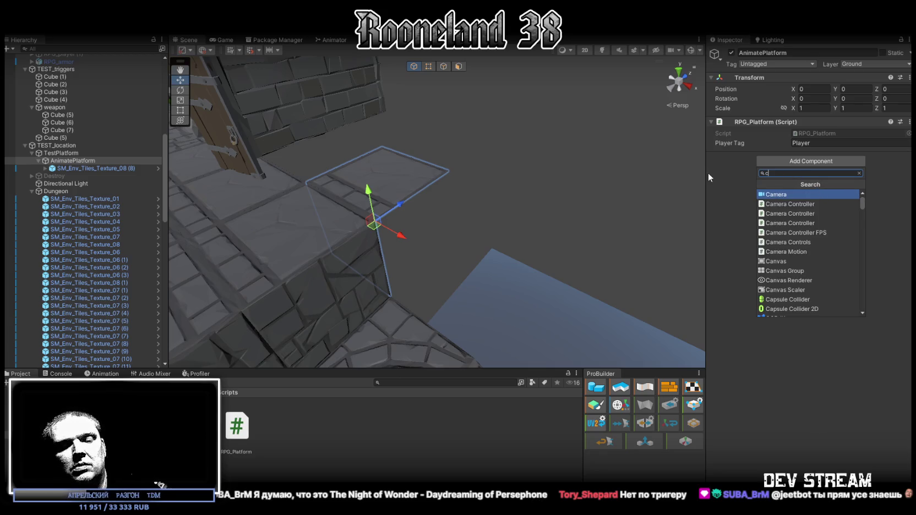
text(oll)
click(798, 217)
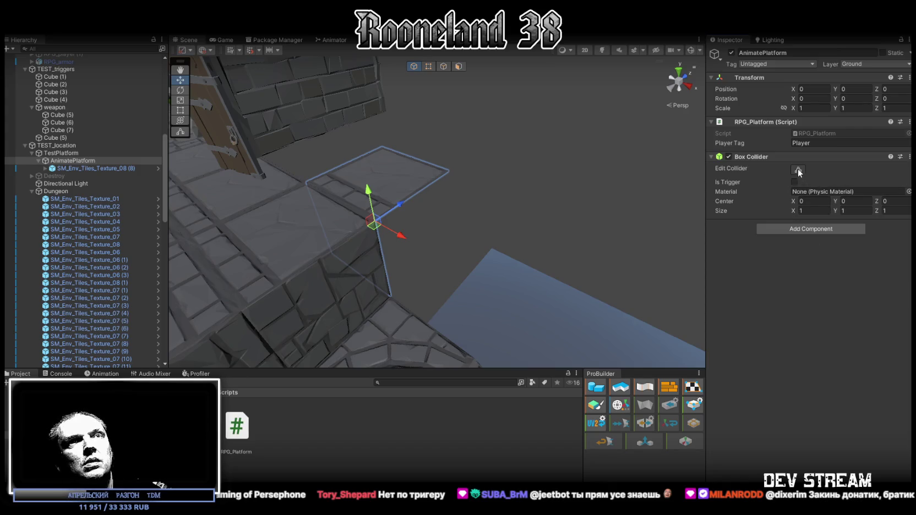
Step: Make the box collider a trigger and set its height to 0.2
click(798, 170)
click(794, 182)
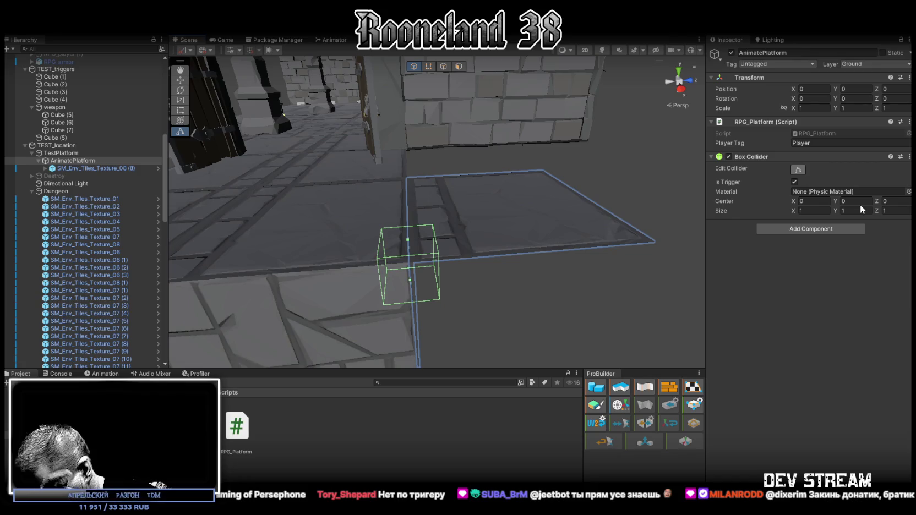
click(860, 211)
text(2)
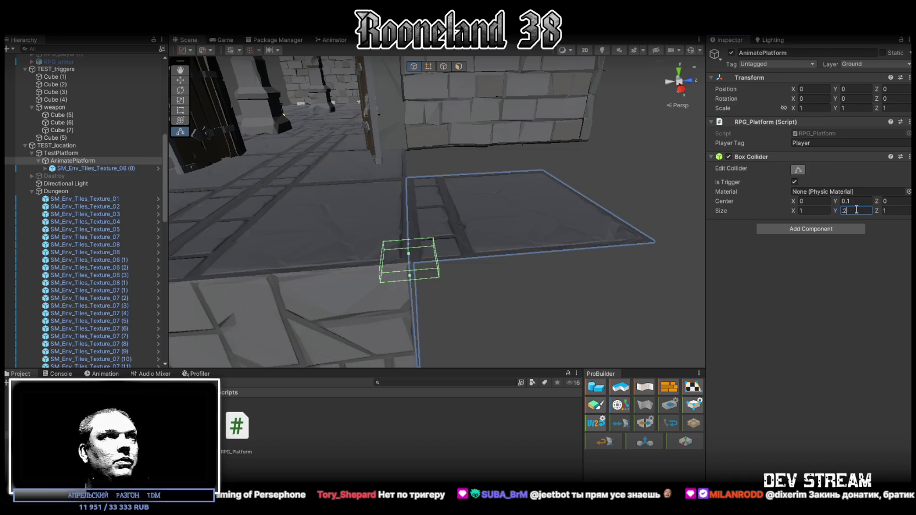
key(Return)
Step: Complete the 4 × 0.2 × 4 size and -2.5, 0.1, 2.5 centre, then move the collider above RPG_Platform
mouse_move(550, 242)
mouse_down()
mouse_move(544, 208)
mouse_move(545, 220)
mouse_up()
click(808, 210)
text(4)
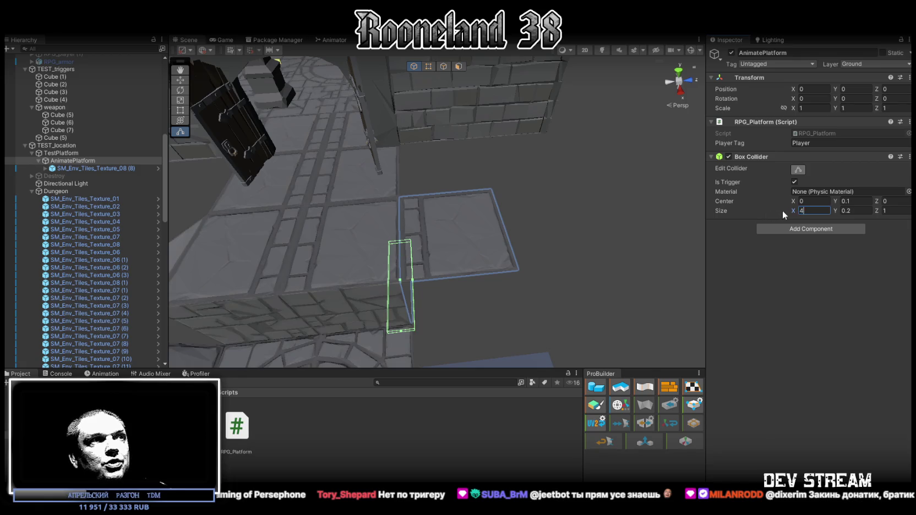
click(895, 210)
text(4)
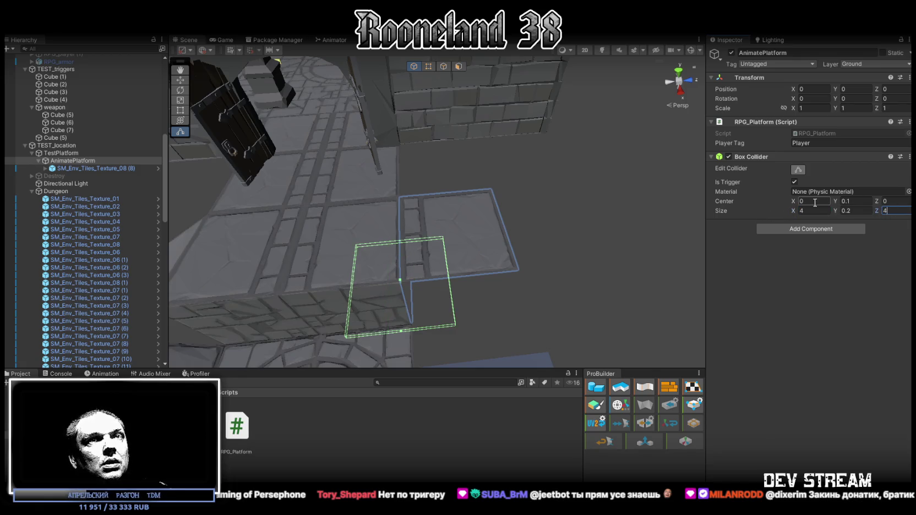
text(2)
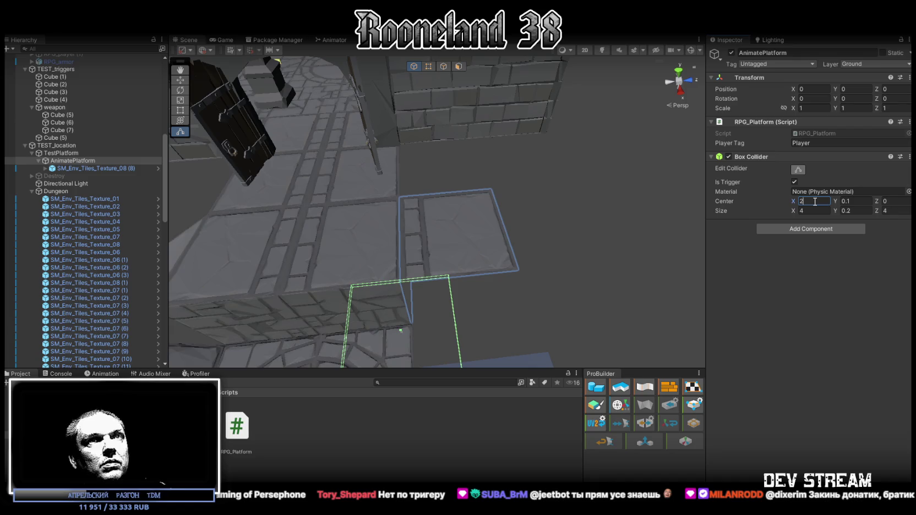
text(-2)
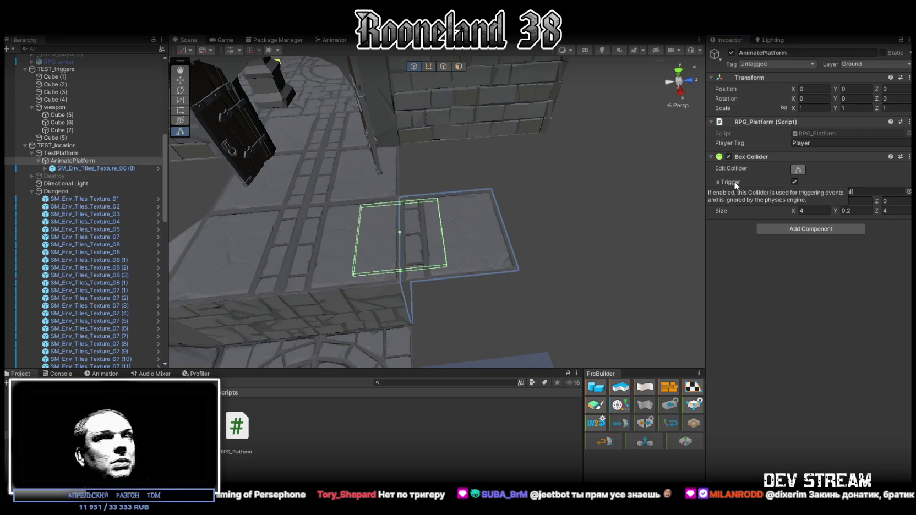
text(2.5)
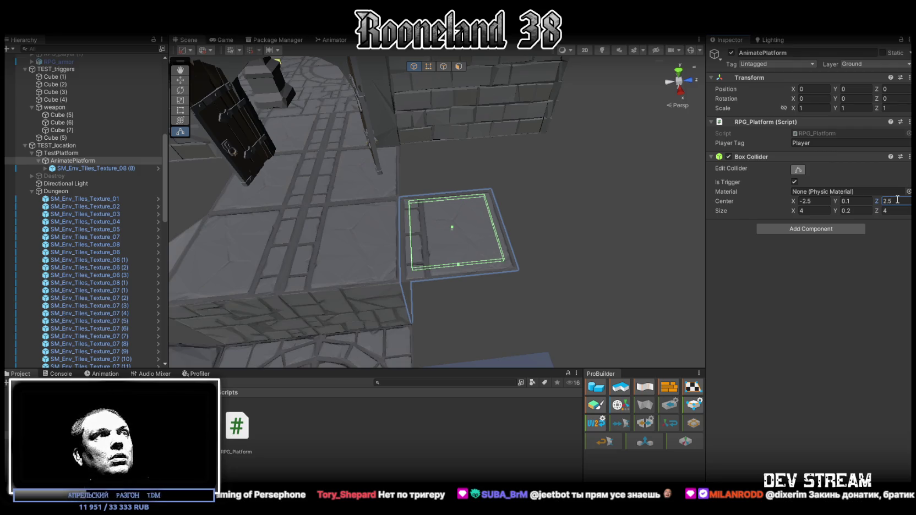
drag(469, 76, 642, 156)
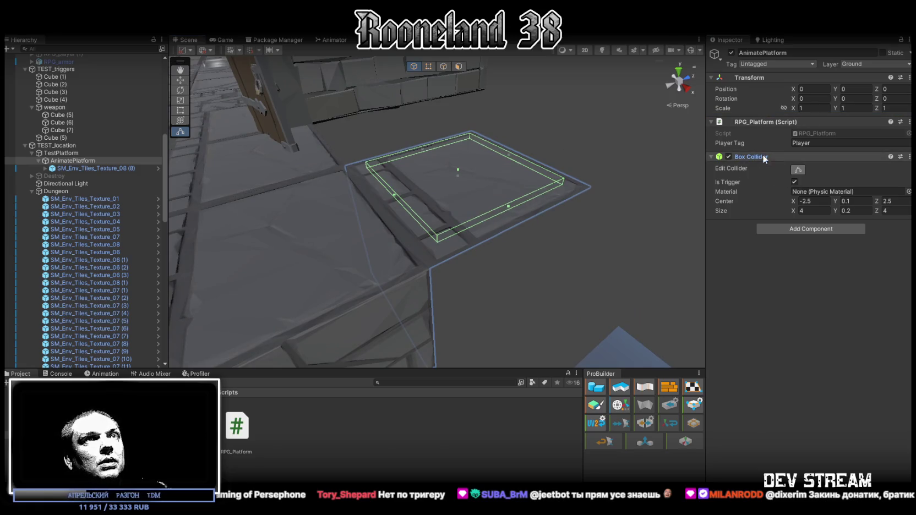
drag(761, 118, 762, 115)
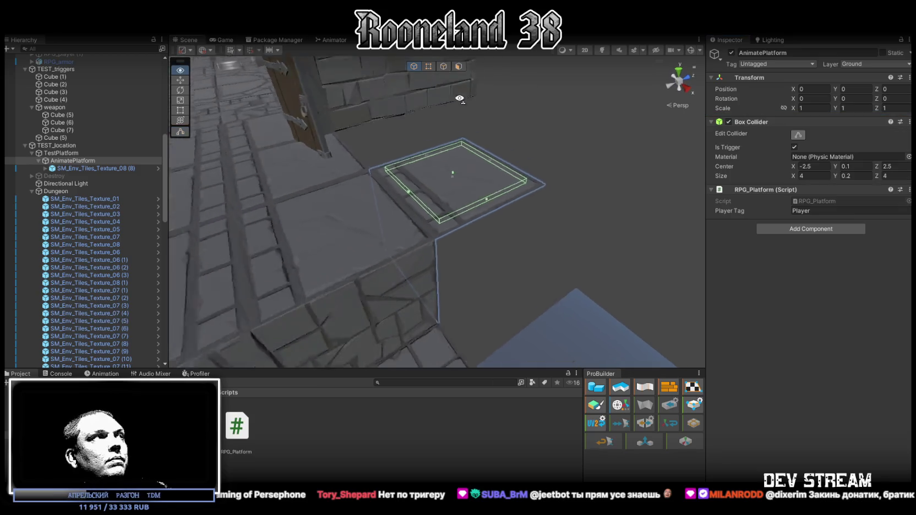
Step: Collapse the Dungeon group, then walk the character into the pit toward the moving platform
click(31, 192)
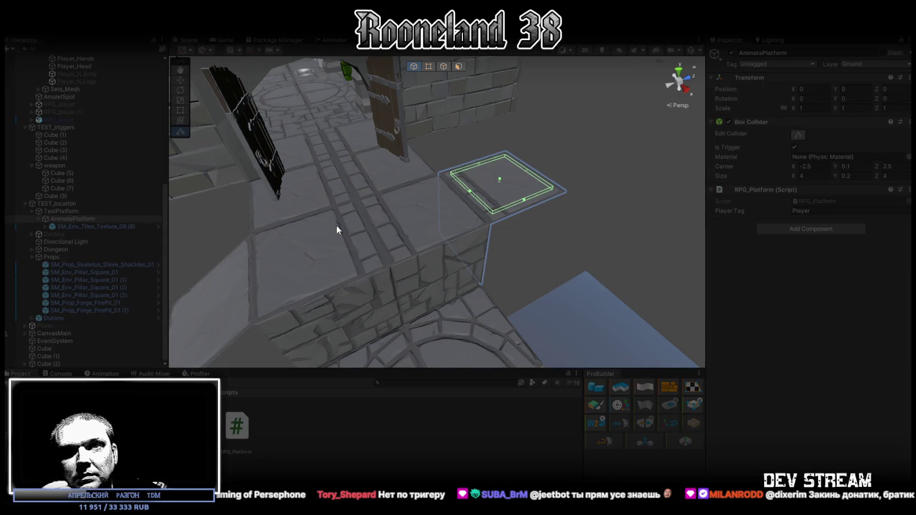
key(w)
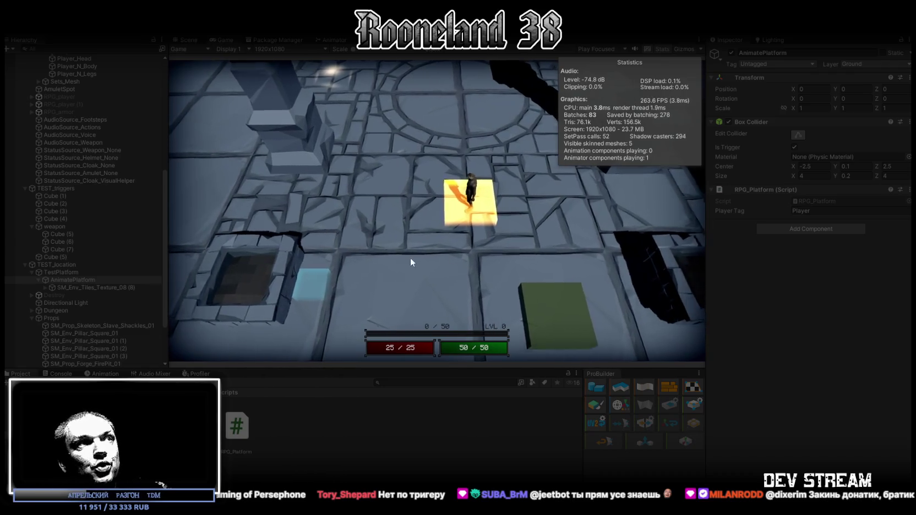
click(542, 118)
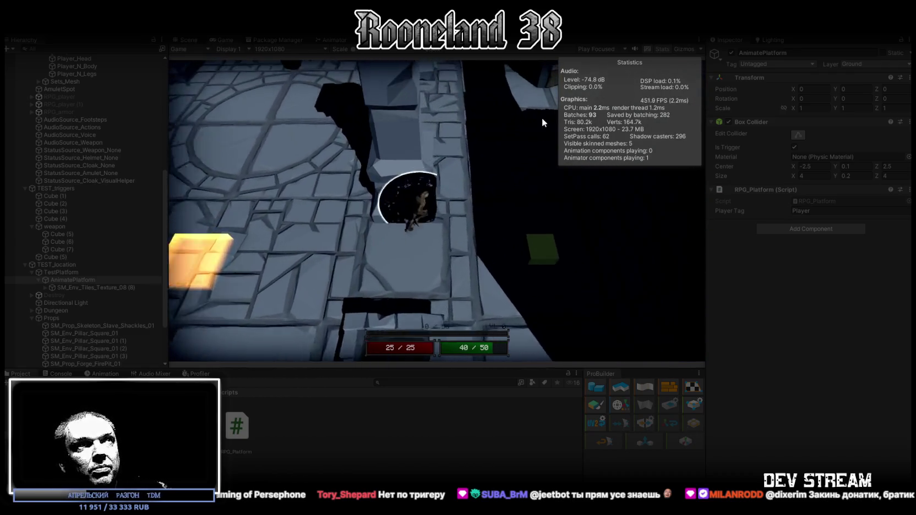
key(w)
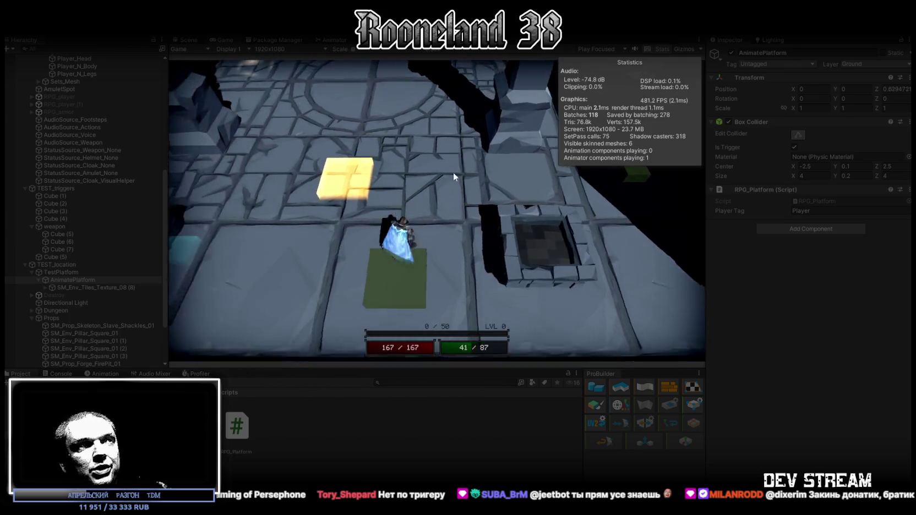
key(w)
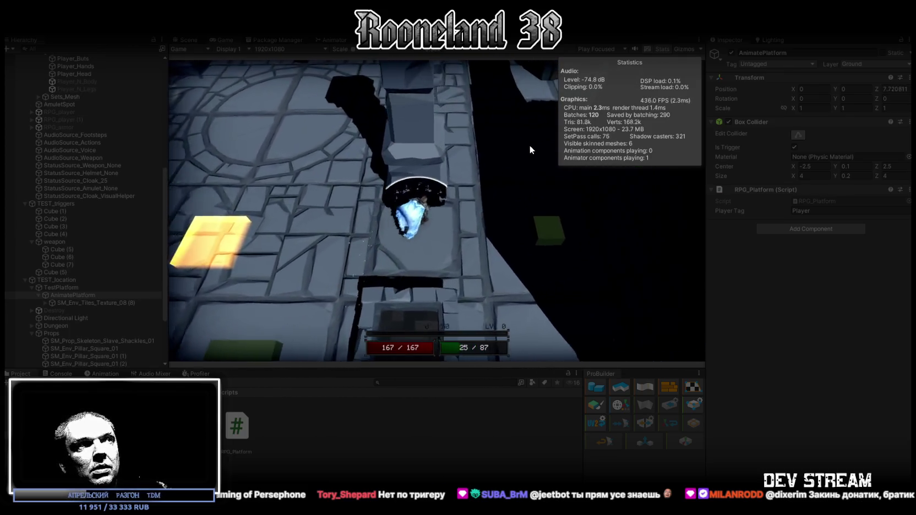
key(w)
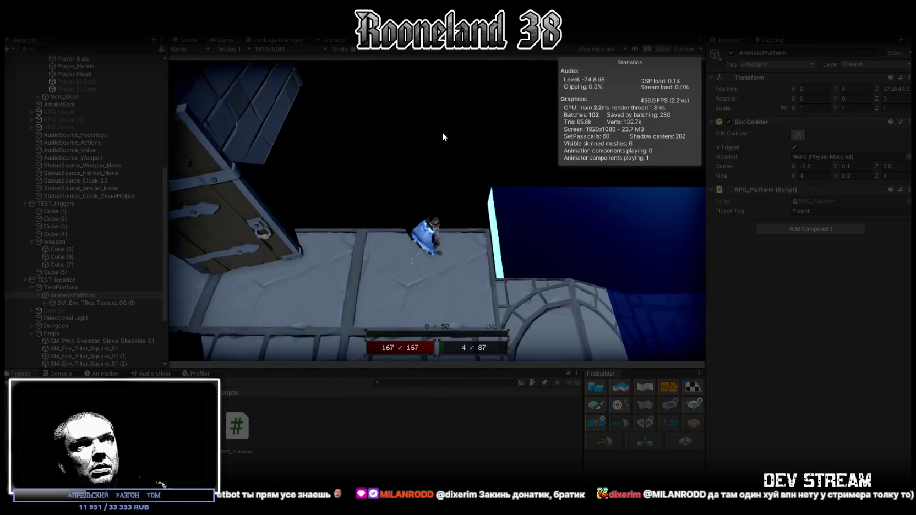
Step: Collapse the RPG-Character, TEST_triggers and Props groups in the Hierarchy
scroll(86, 192, up, 5)
scroll(82, 176, up, 5)
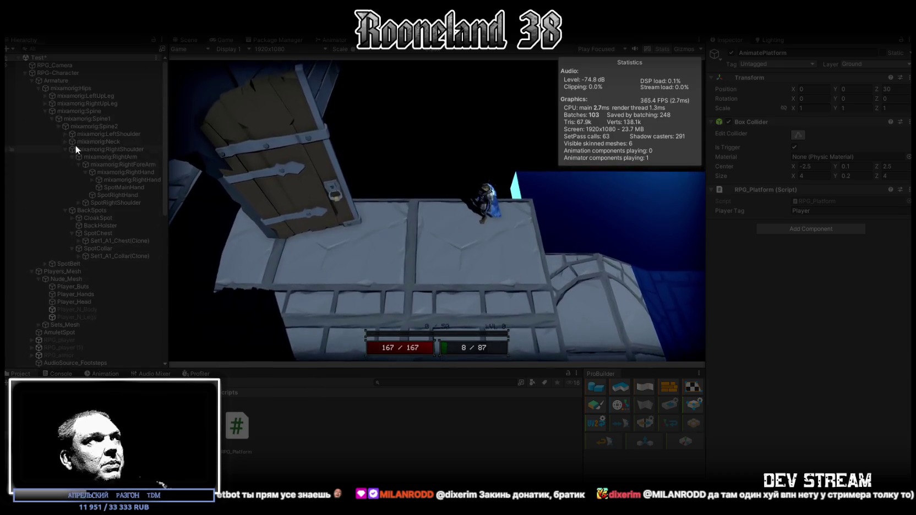
click(26, 73)
click(26, 81)
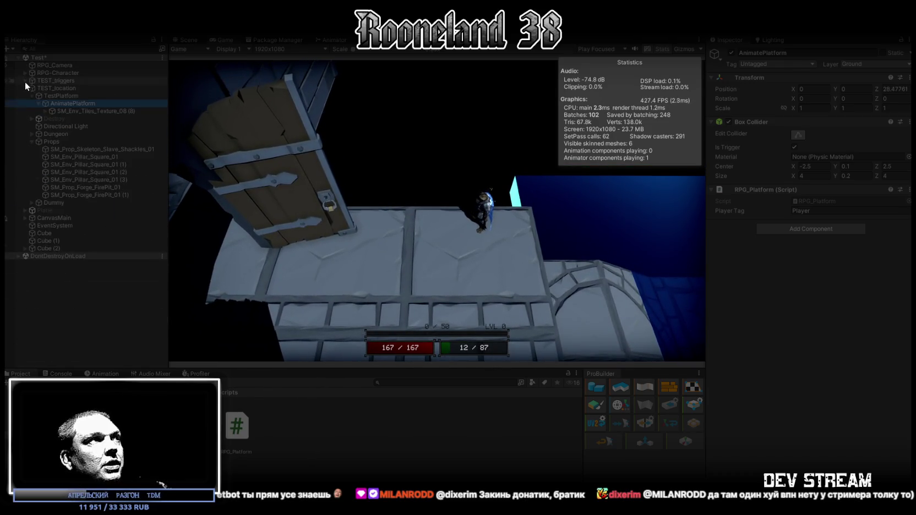
click(32, 142)
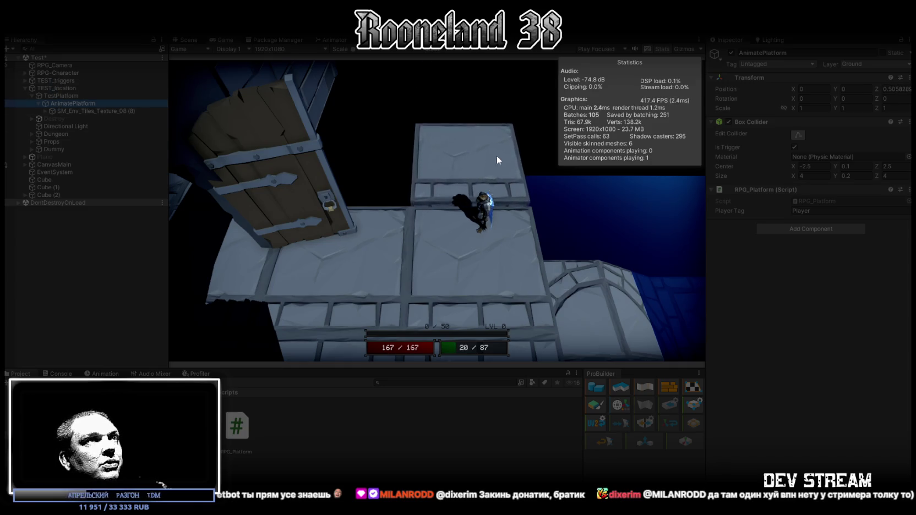
Step: Walk and jump the character onto the animated platform, then inspect RPG-Character under it
click(499, 155)
key(w)
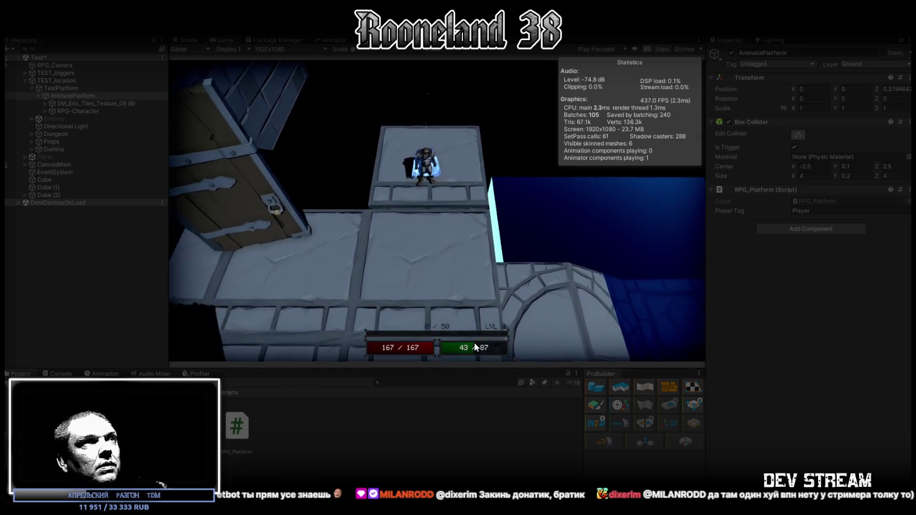
click(493, 181)
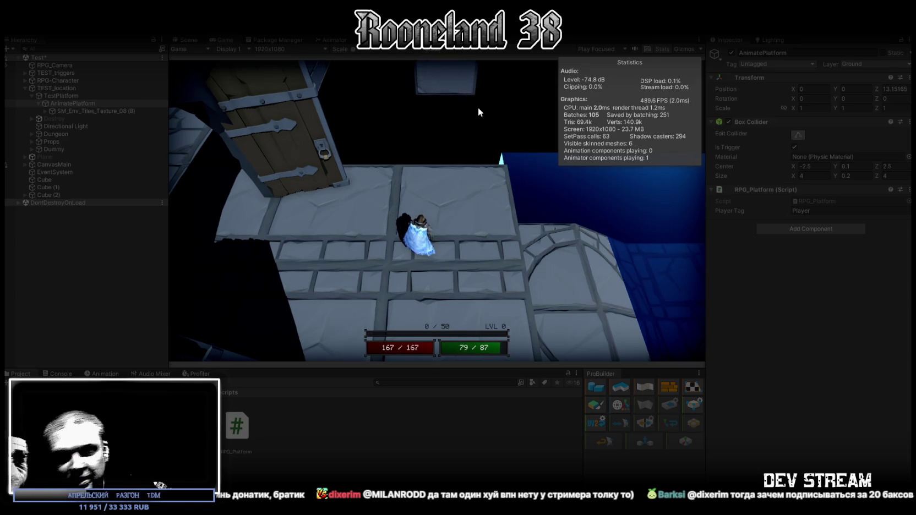
key(space)
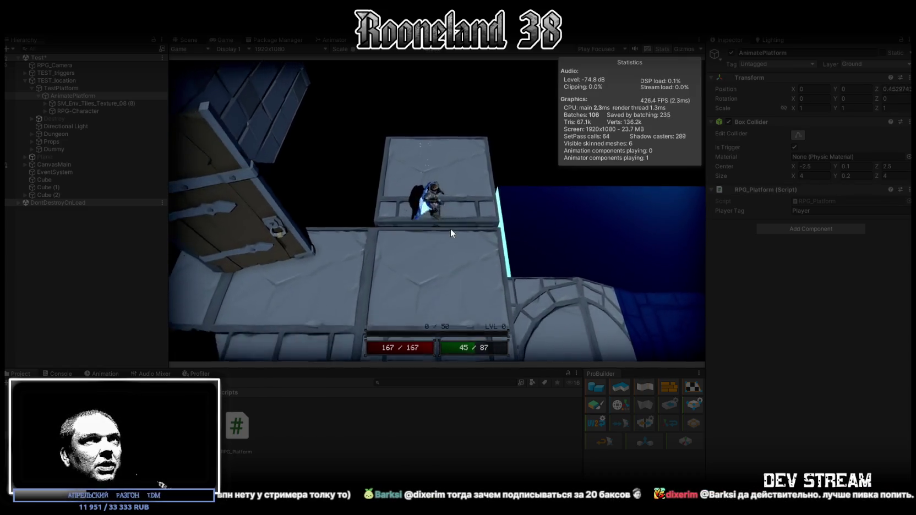
click(82, 111)
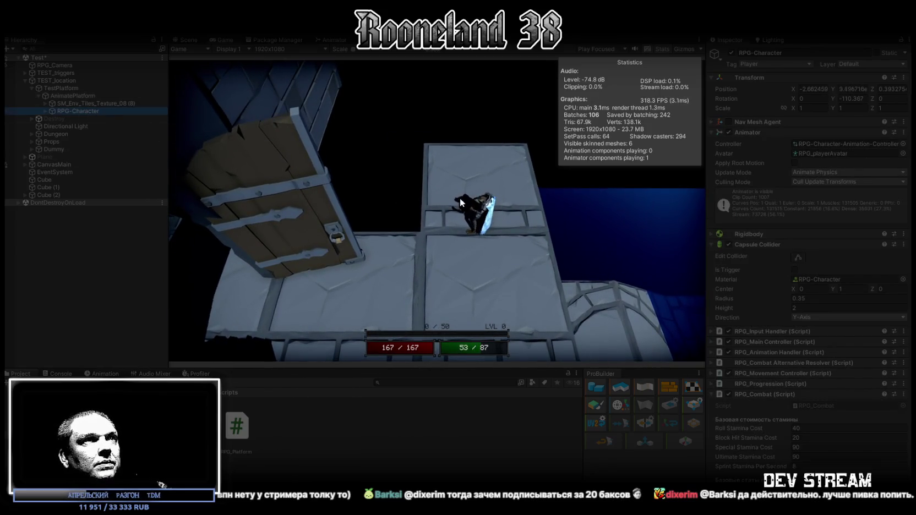
Step: Walk the character around the moving platform while orbiting the camera around it
key(s)
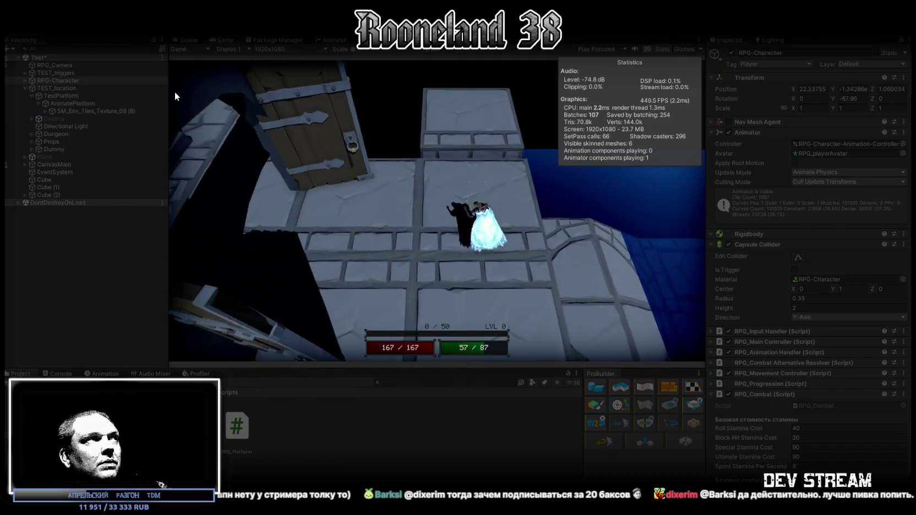
key(s)
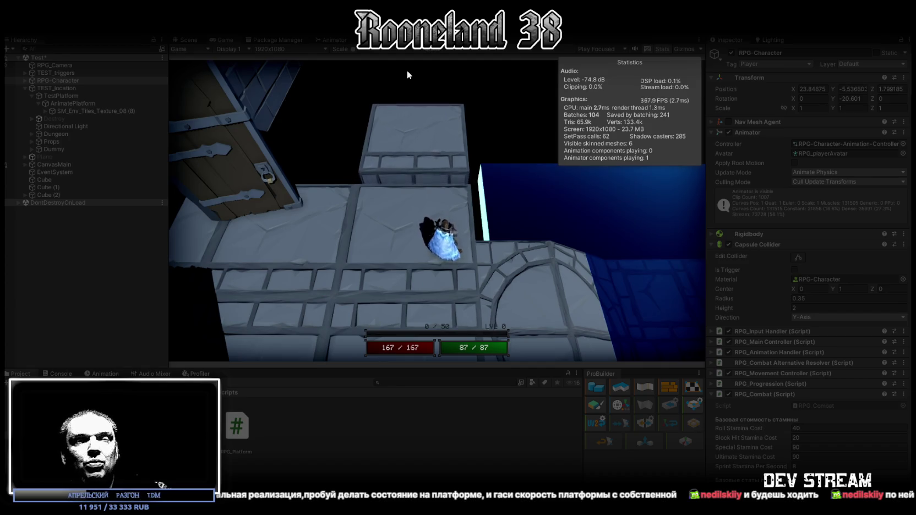
drag(407, 75, 654, 195)
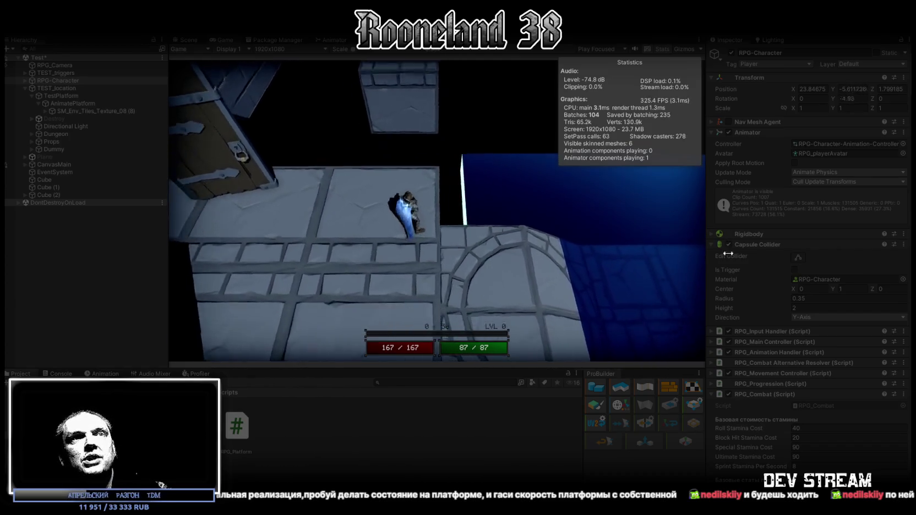
scroll(801, 437, down, 3)
scroll(802, 432, up, 3)
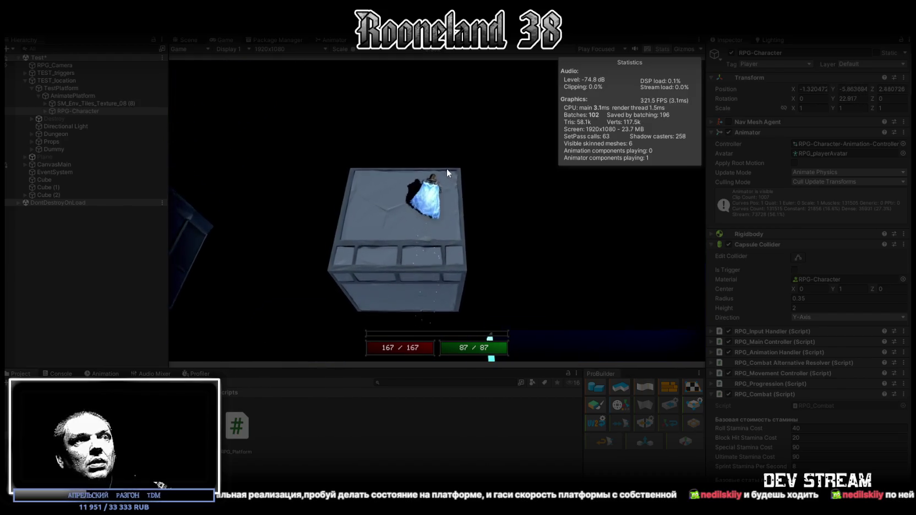
Step: Dash the character across the platform with Shift, then stop the game
key(shift)
key(shift+a)
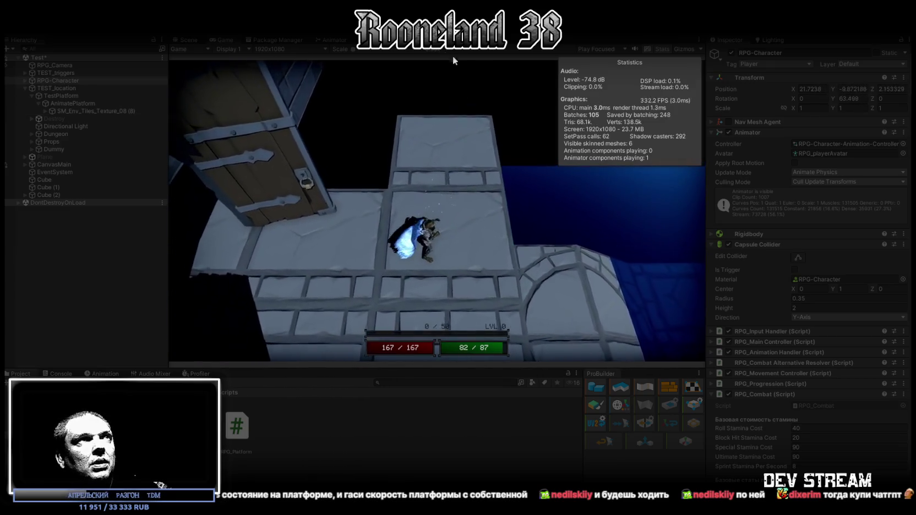
click(459, 25)
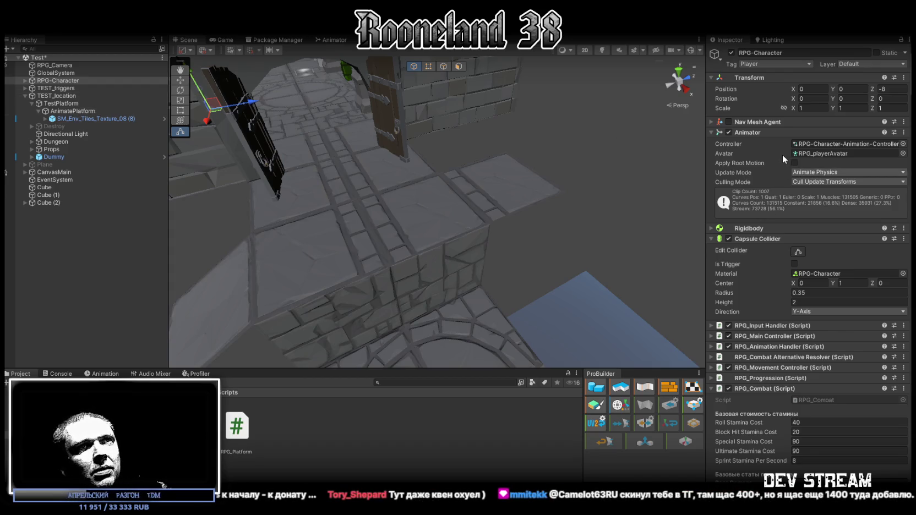
Step: Check RPG-Character's Rigidbody (mass 80, gravity, rotation frozen on X, Y, Z), then return to the drafted Qwen question
click(726, 228)
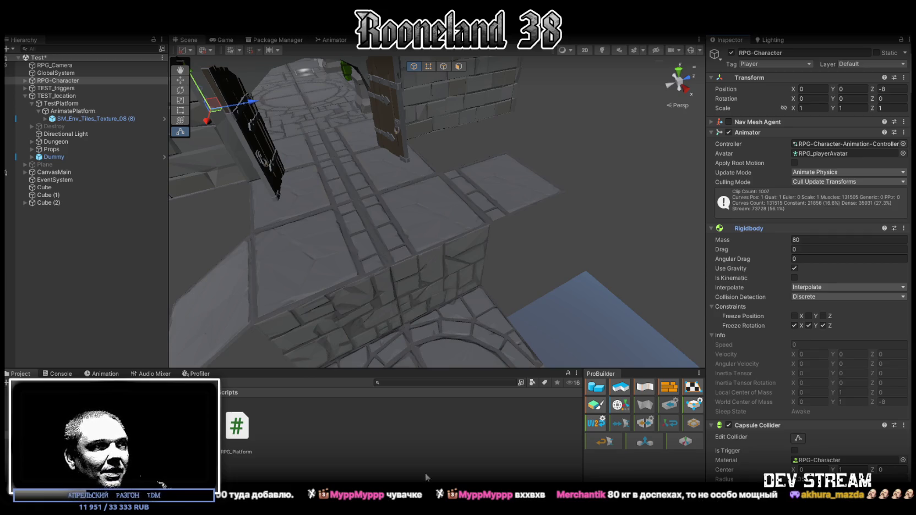
key(alt+Tab)
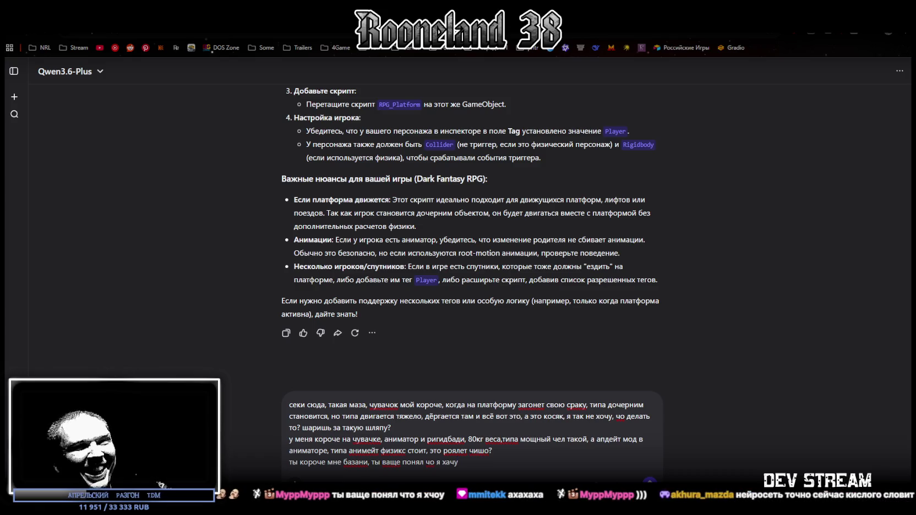
Step: Send the jerky-platform question to Qwen and read the reply proposing a kinematic Rigidbody
key(Return)
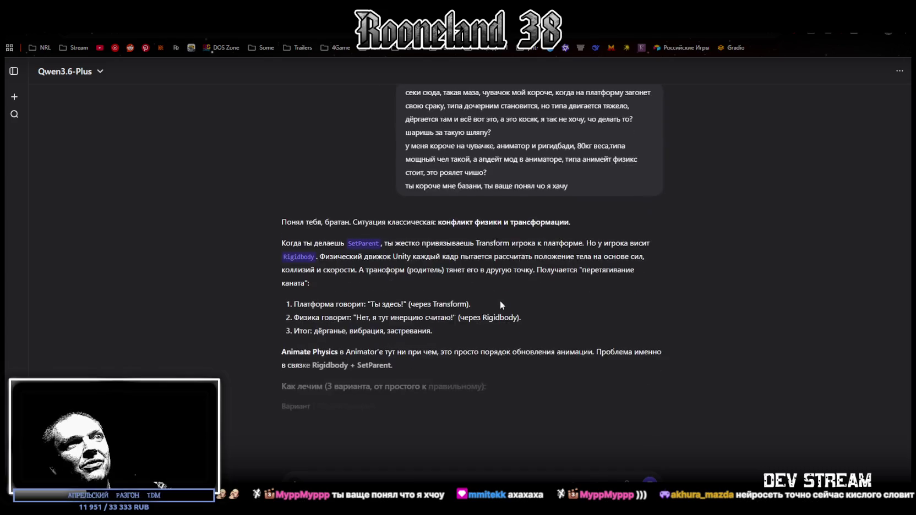
scroll(345, 234, up, 1)
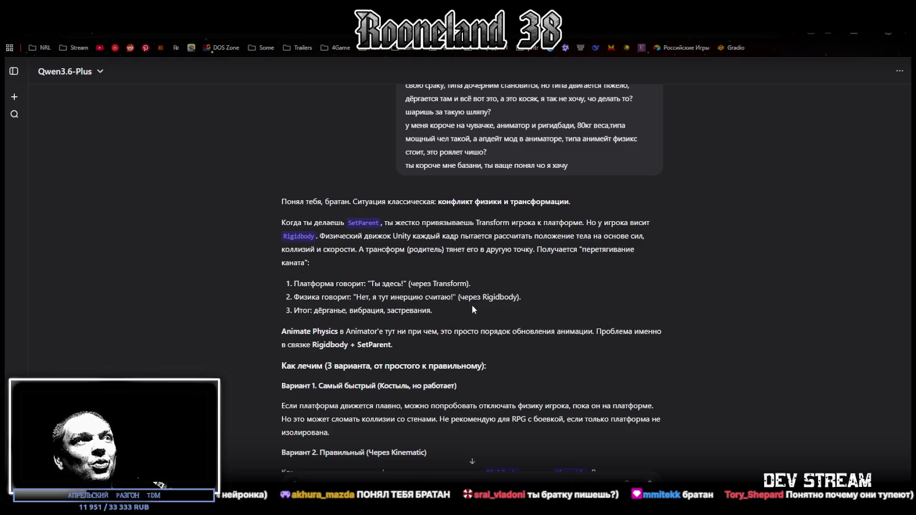
scroll(494, 309, down, 2)
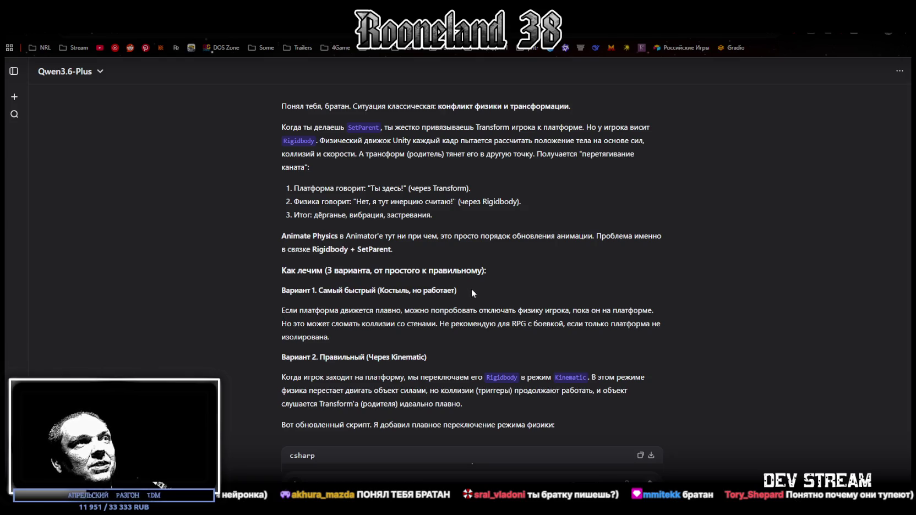
Step: Read the sentence about disabling player physics, then copy the updated RPG_Platform C# code block
scroll(470, 287, down, 1)
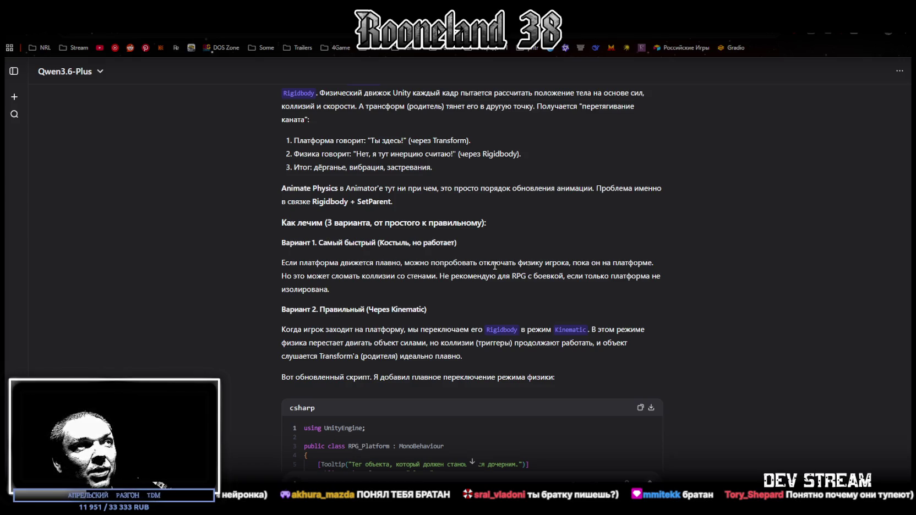
mouse_move(294, 265)
mouse_down()
mouse_move(461, 277)
mouse_move(540, 263)
mouse_move(320, 275)
mouse_move(537, 275)
mouse_move(522, 275)
mouse_up()
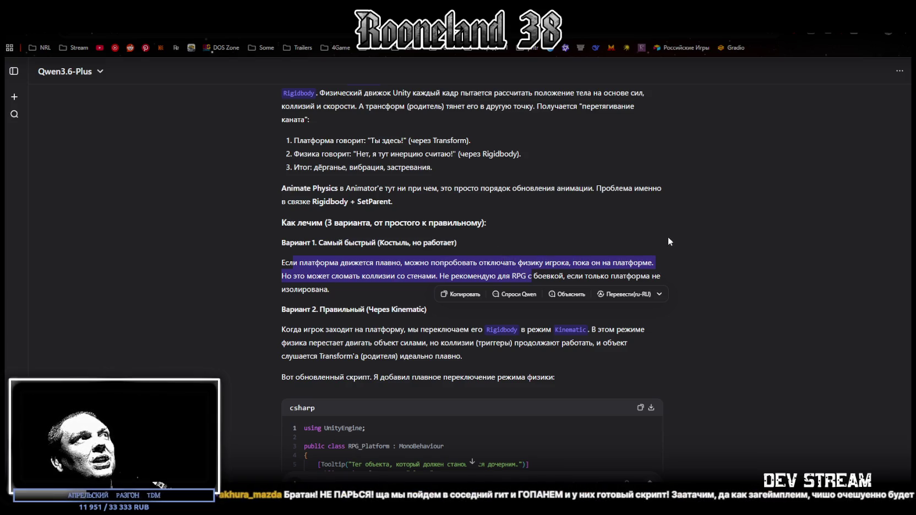
click(684, 231)
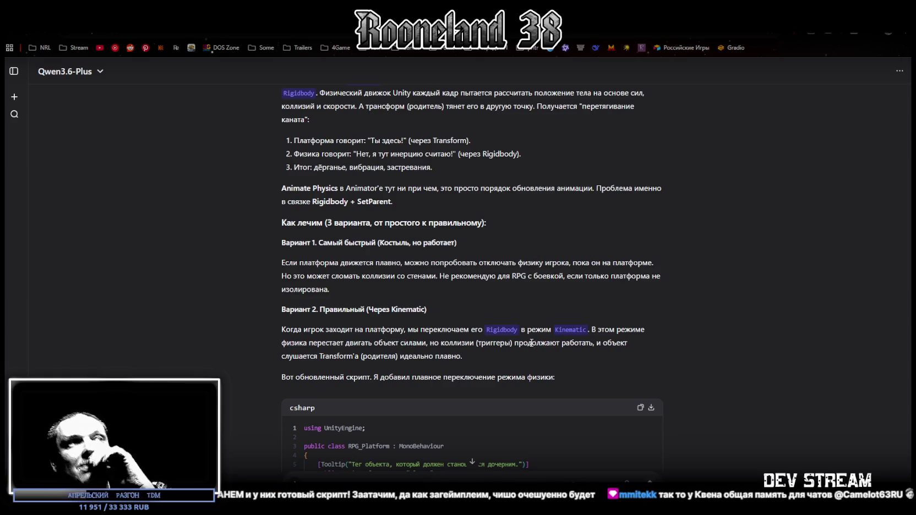
scroll(521, 331, down, 10)
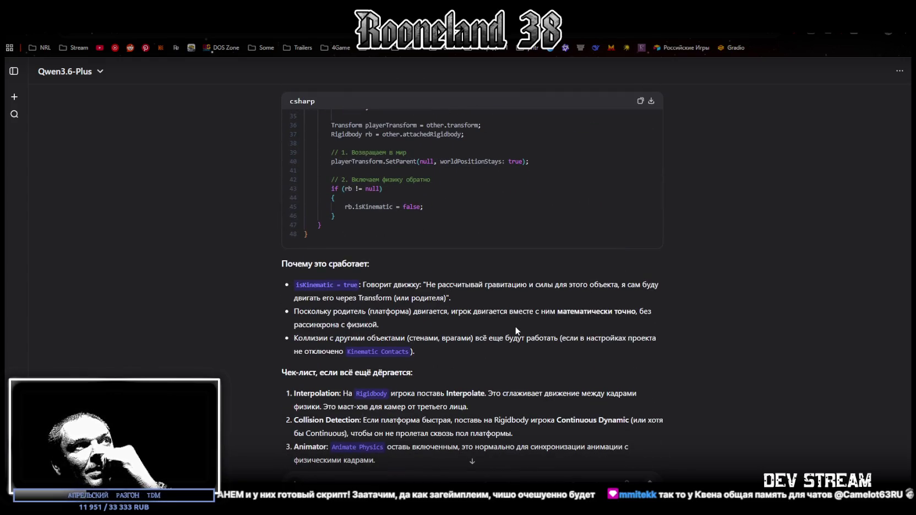
scroll(515, 330, down, 3)
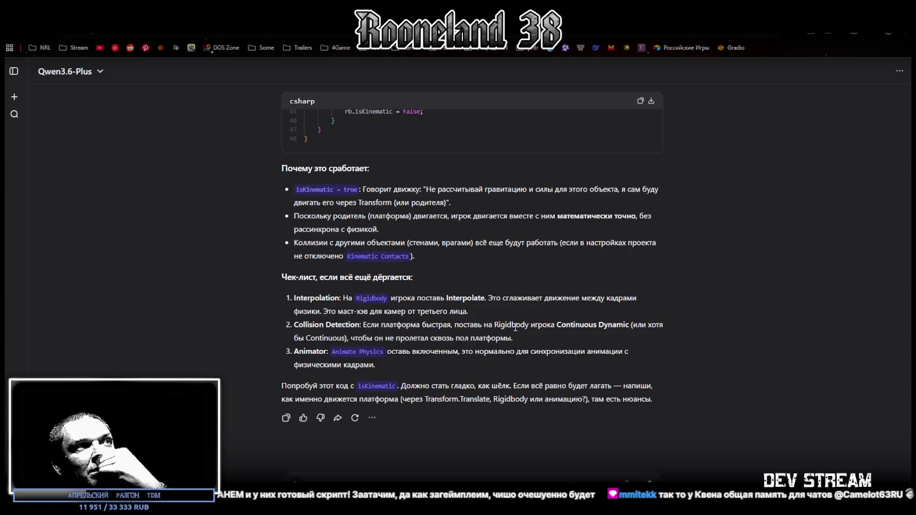
scroll(514, 328, up, 10)
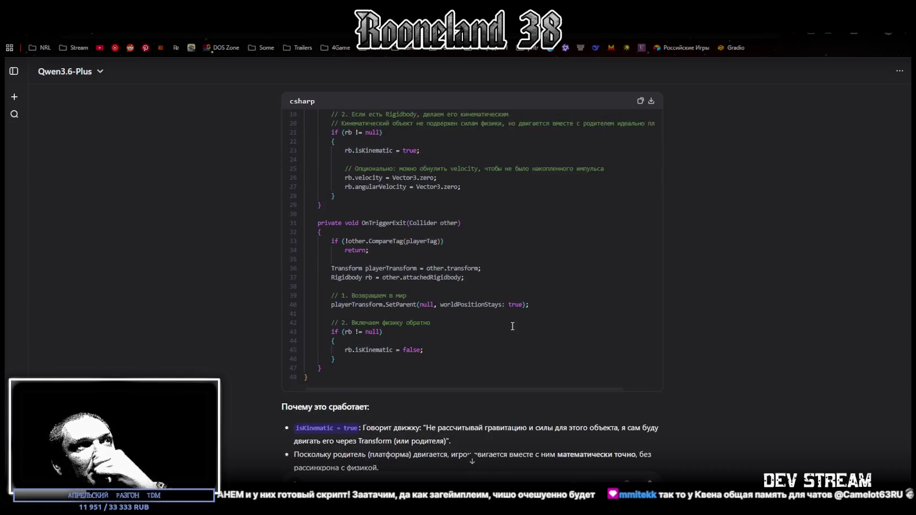
click(641, 122)
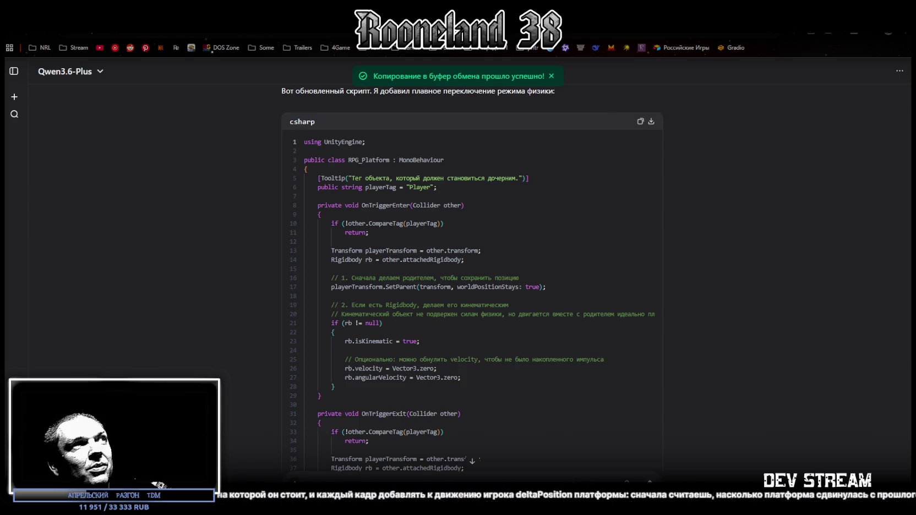
Step: Replace all of RPG_Platform.cs with the pasted kinematic-switching code, save it, and return to Unity
key(alt+Tab)
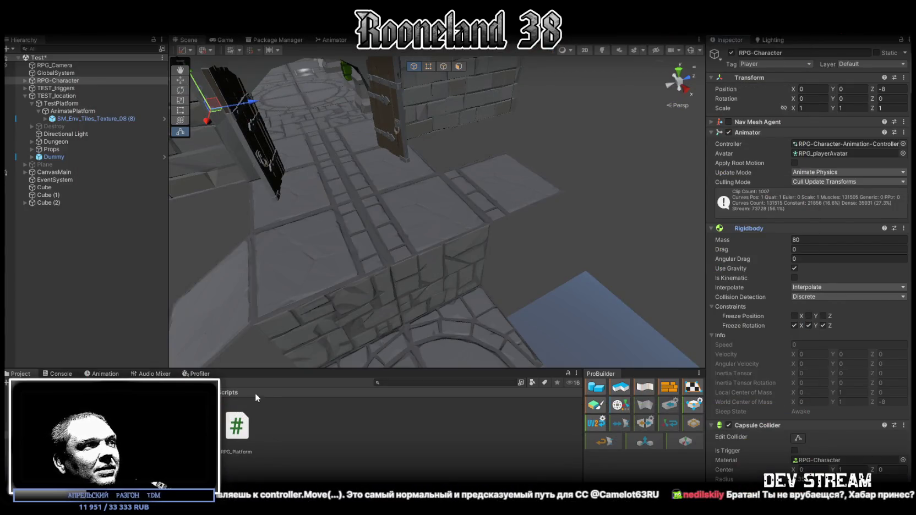
double_click(237, 427)
key(ctrl+a)
key(ctrl+v)
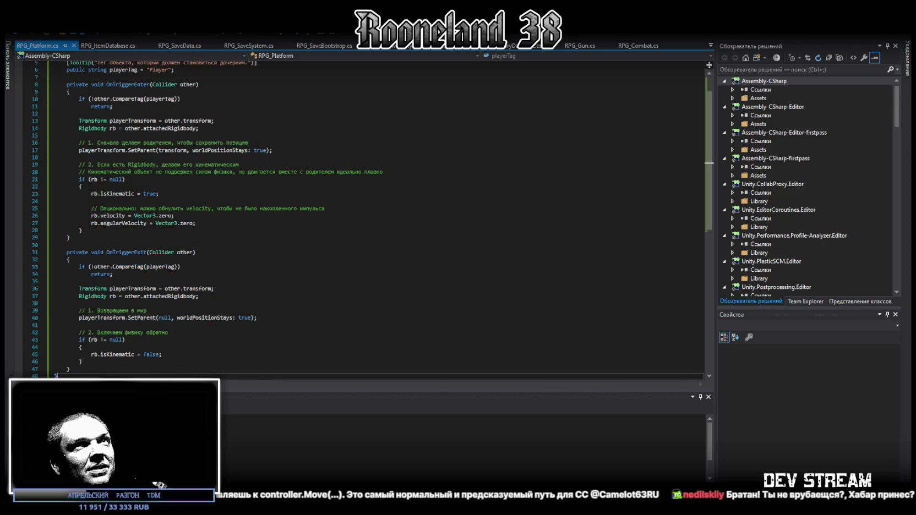
key(ctrl+s)
key(alt+Tab)
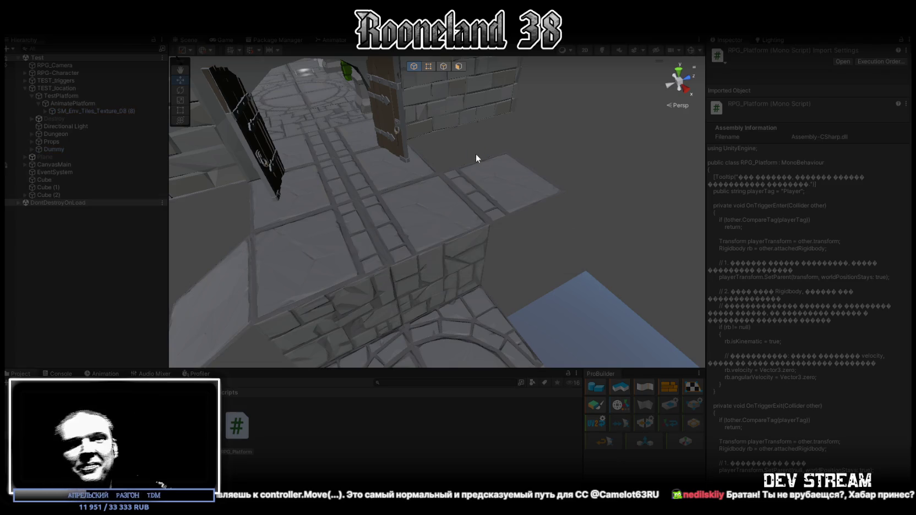
Step: Run the character on and off the moving platform and make it attack
key(w)
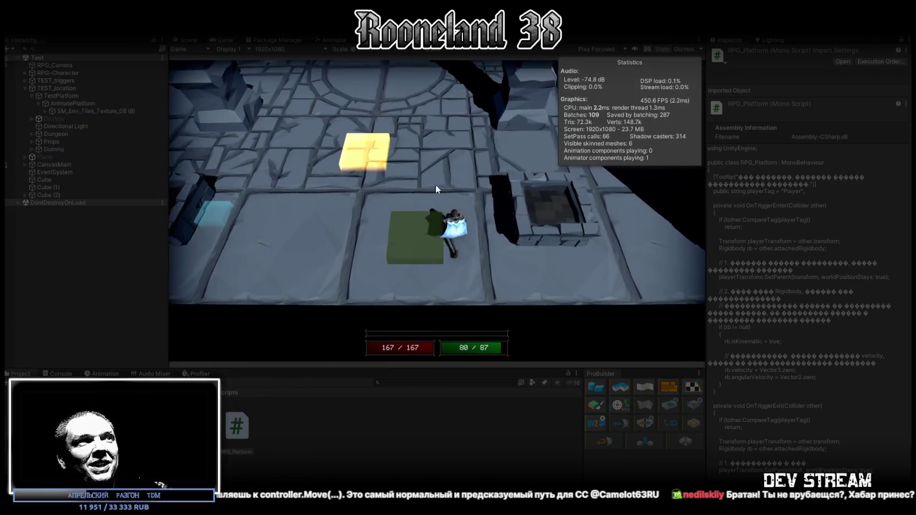
key(w)
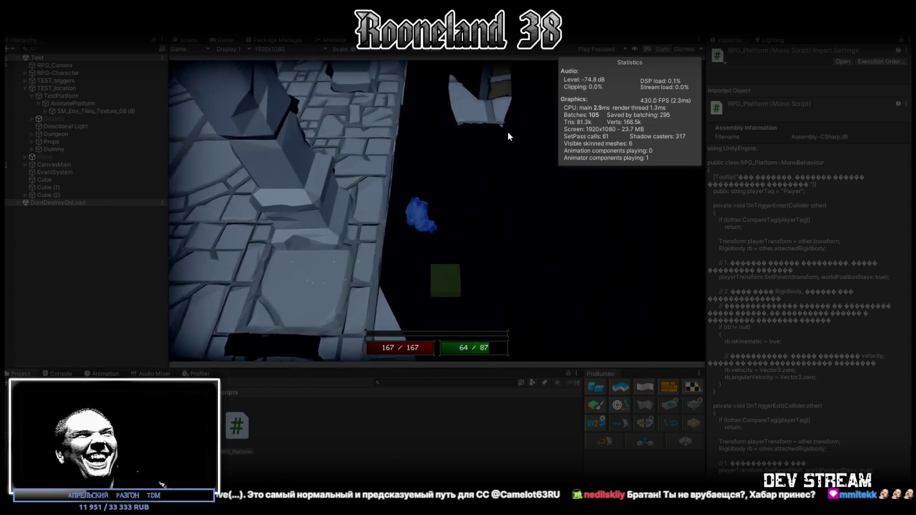
key(w)
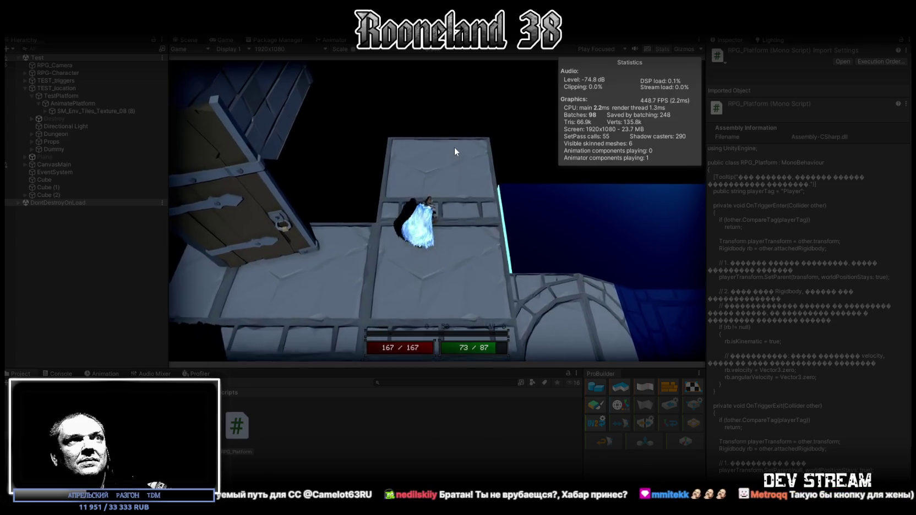
click(454, 178)
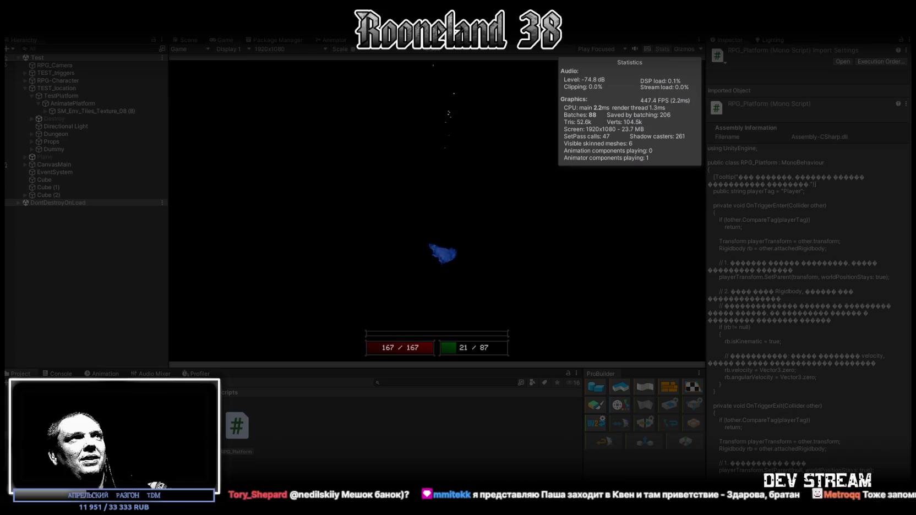
Step: Exit Play mode with Ctrl+P and select AnimatePlatform in the Hierarchy
key(ctrl+p)
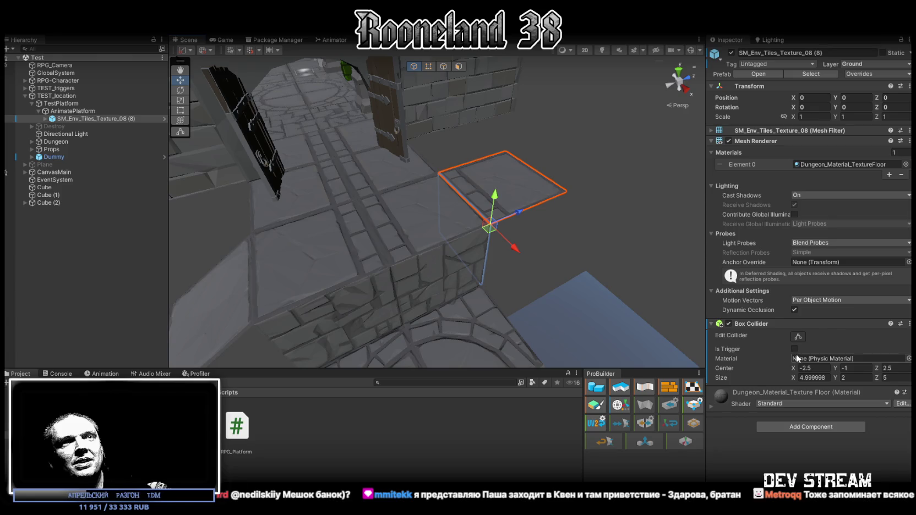
click(92, 111)
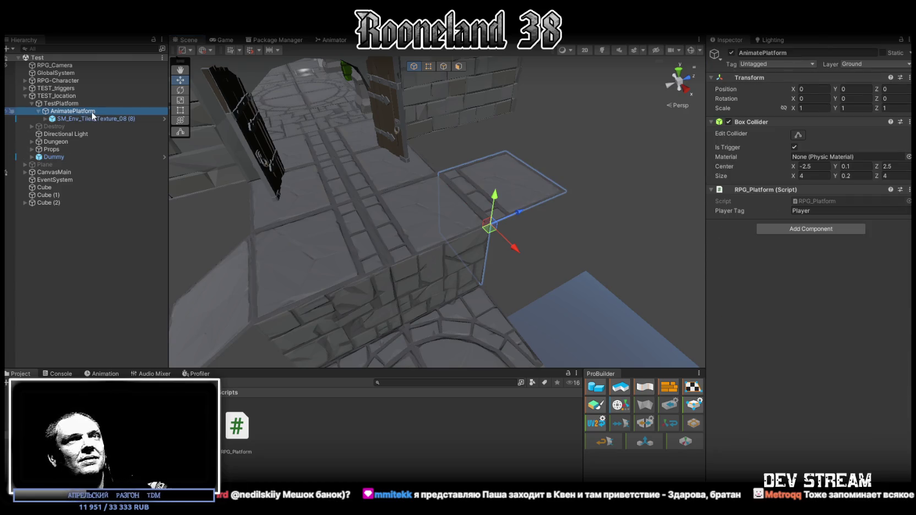
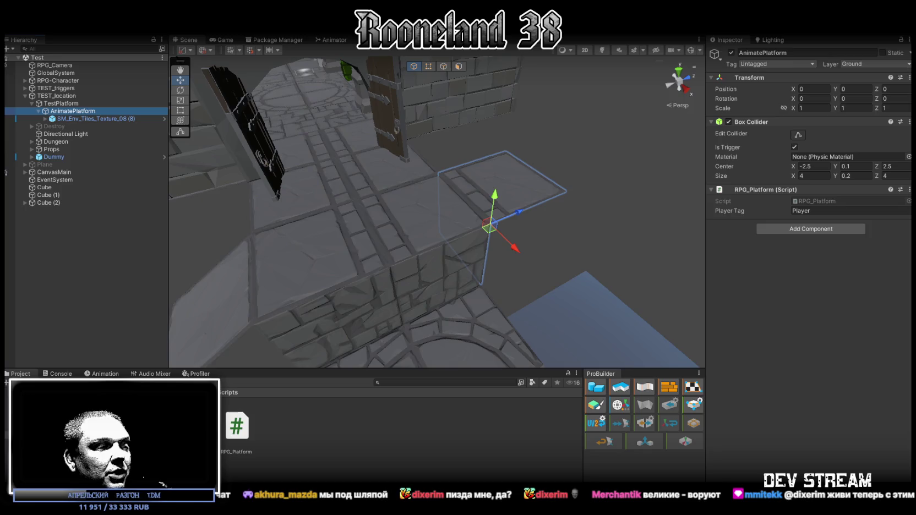
Step: Overwrite RPG_Platform.cs with the new code that adds a TransformExtensions class, and save it
key(alt+Tab)
scroll(197, 297, down, 5)
scroll(198, 296, up, 5)
key(ctrl+a)
key(ctrl+v)
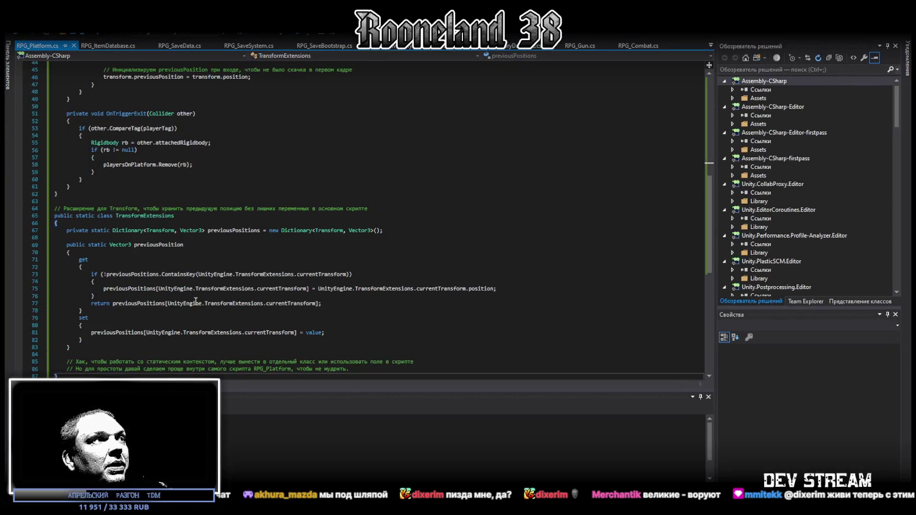
scroll(191, 296, down, 2)
key(ctrl+s)
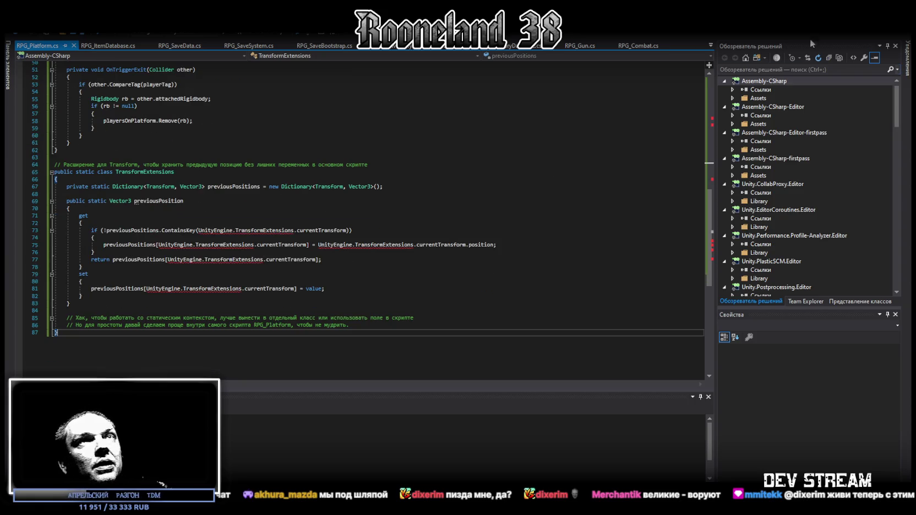
key(alt+Tab)
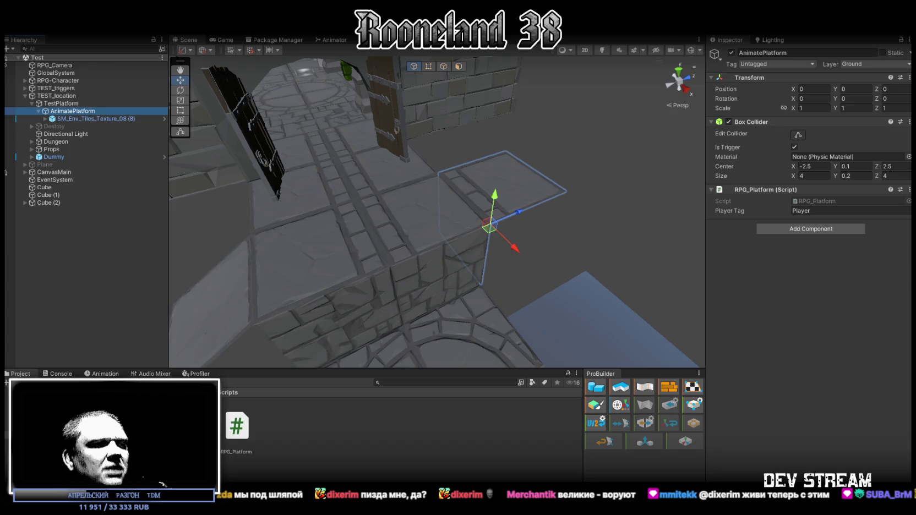
key(alt+Tab)
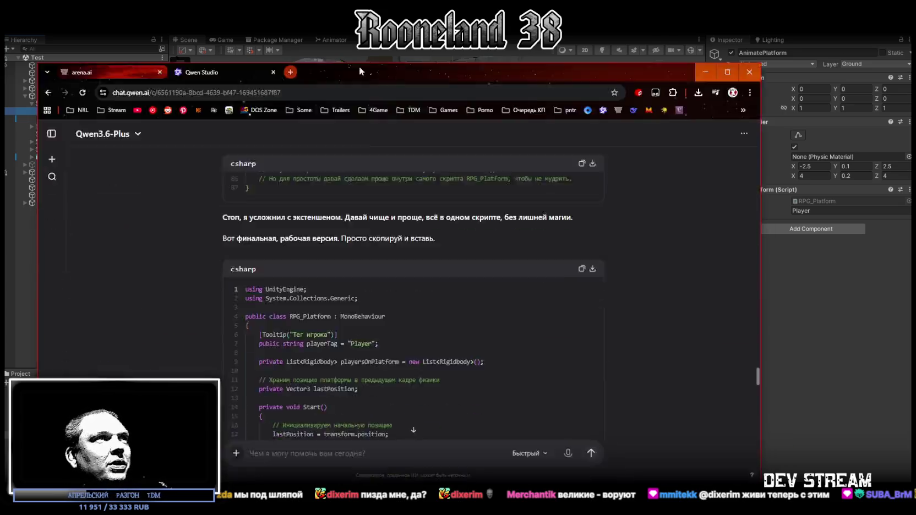
Step: Read the final, simpler all-in-one RPG_Platform code in the Qwen reply
scroll(404, 207, up, 10)
scroll(404, 207, down, 7)
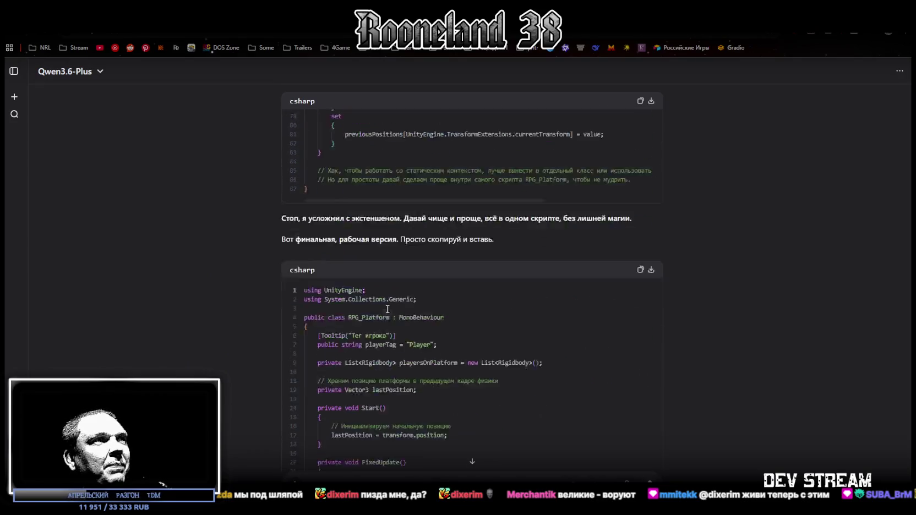
drag(293, 251, 632, 250)
triple_click(450, 271)
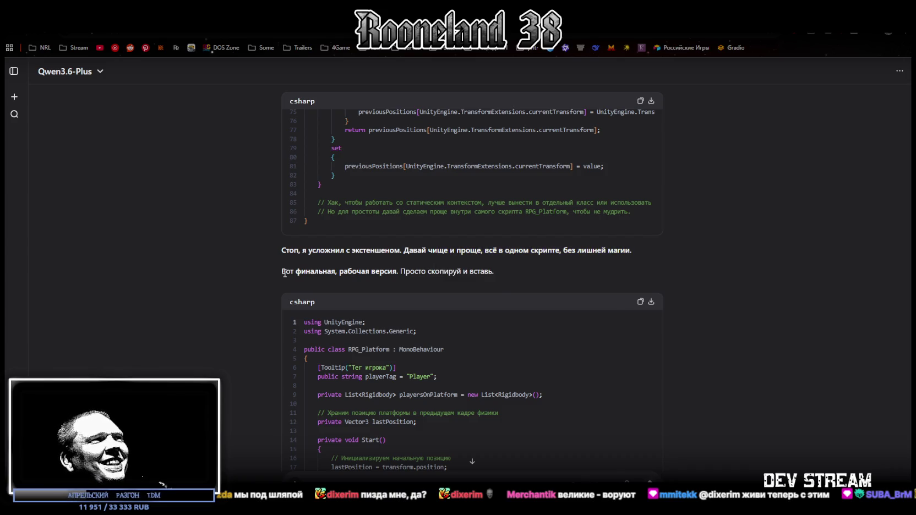
scroll(455, 320, down, 4)
scroll(454, 321, down, 8)
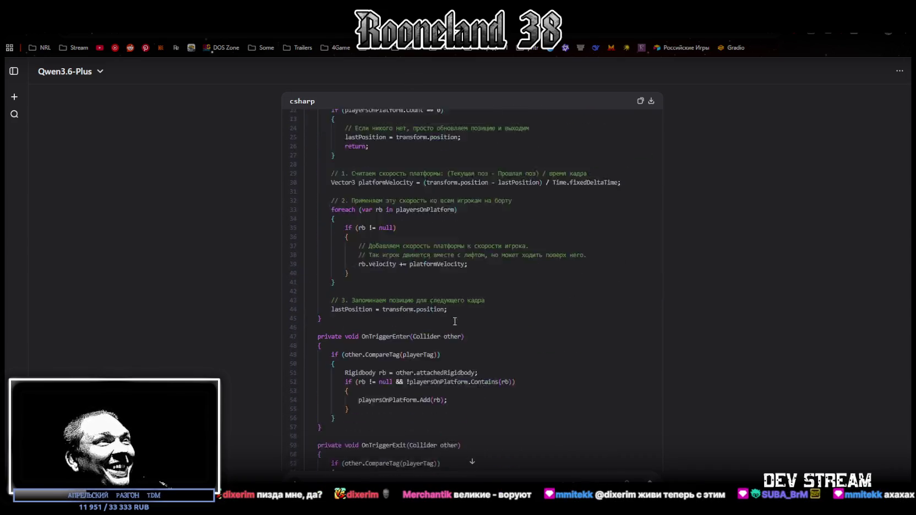
key(alt+Tab)
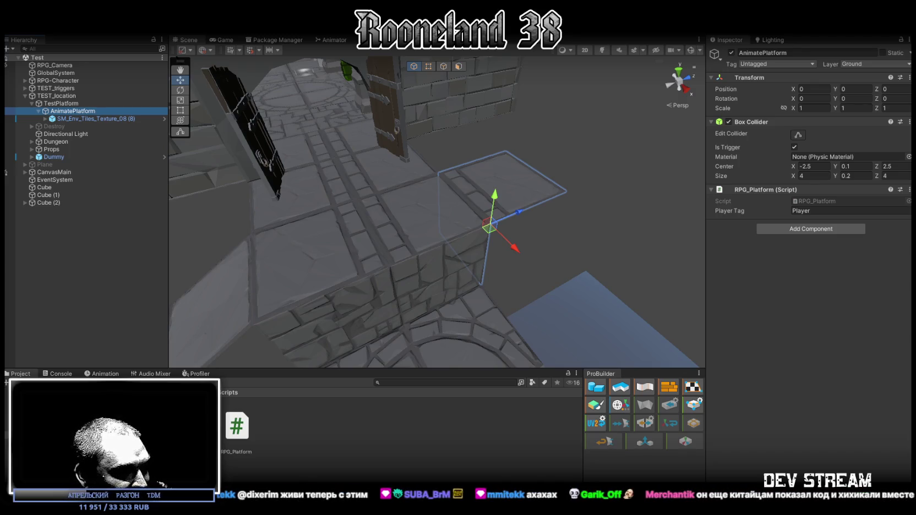
Step: Save RPG_Platform.cs as the velocity-adding single-script version so Unity recompiles it
key(alt+Tab)
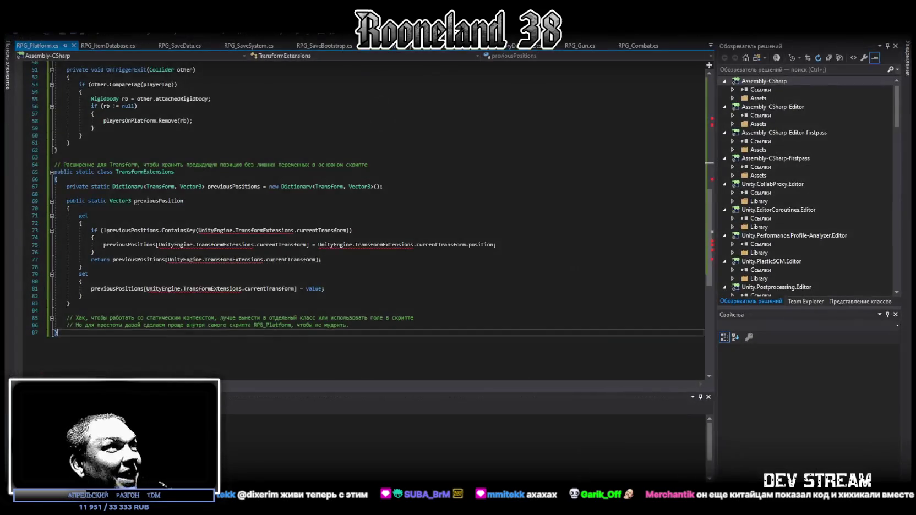
scroll(153, 361, up, 10)
key(ctrl+s)
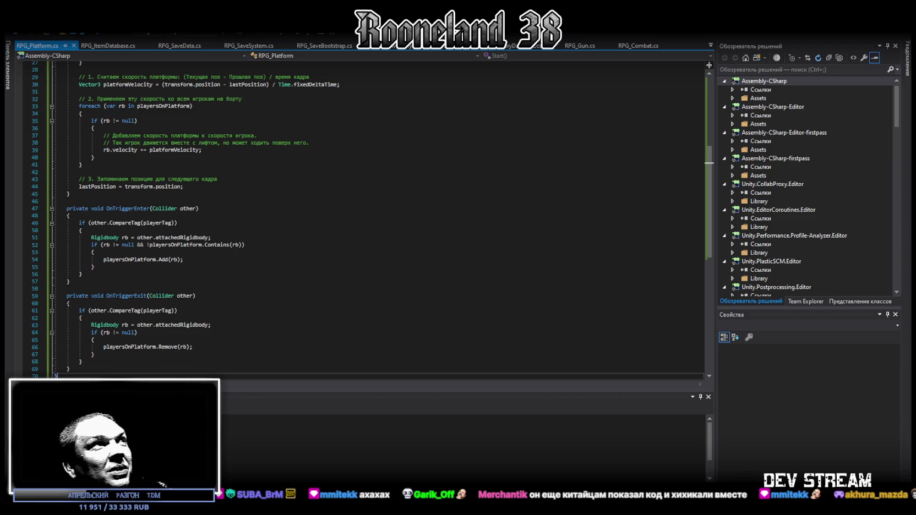
key(alt+Tab)
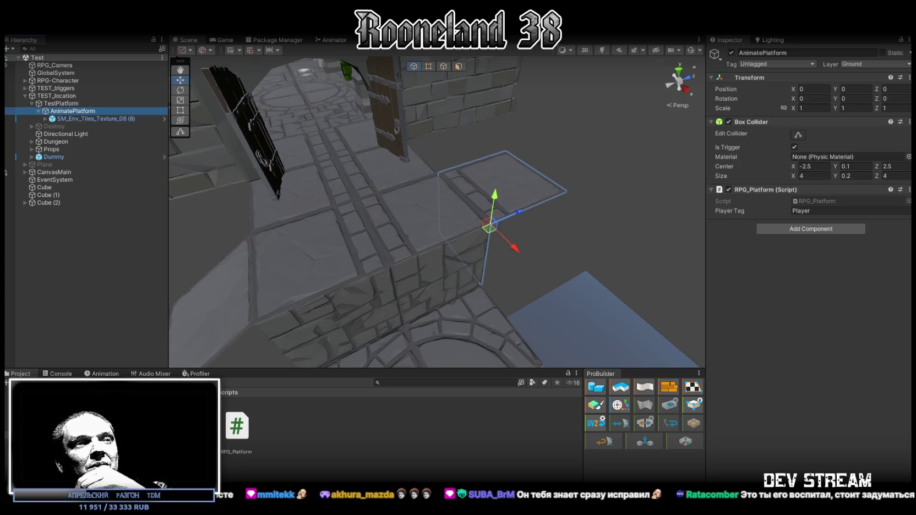
Step: Scroll back through the Qwen code reply before returning to Unity
key(alt+Tab)
scroll(440, 223, up, 3)
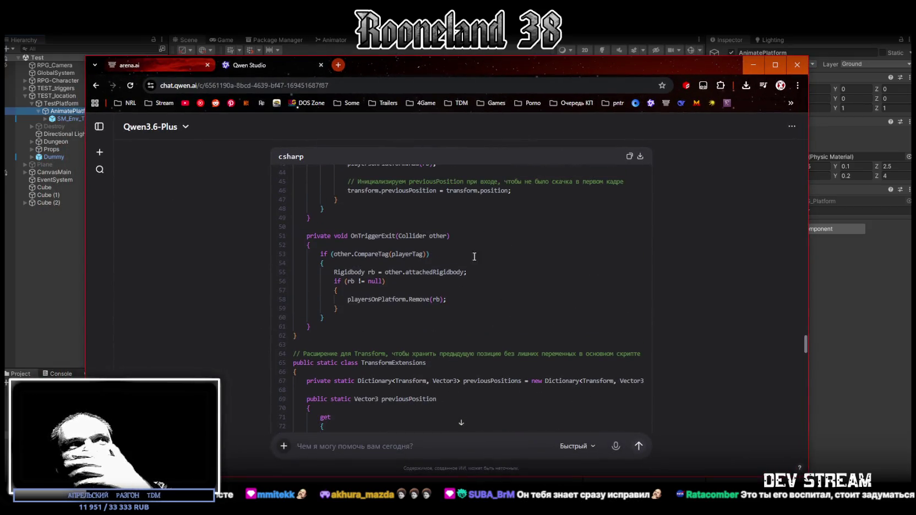
scroll(440, 223, down, 5)
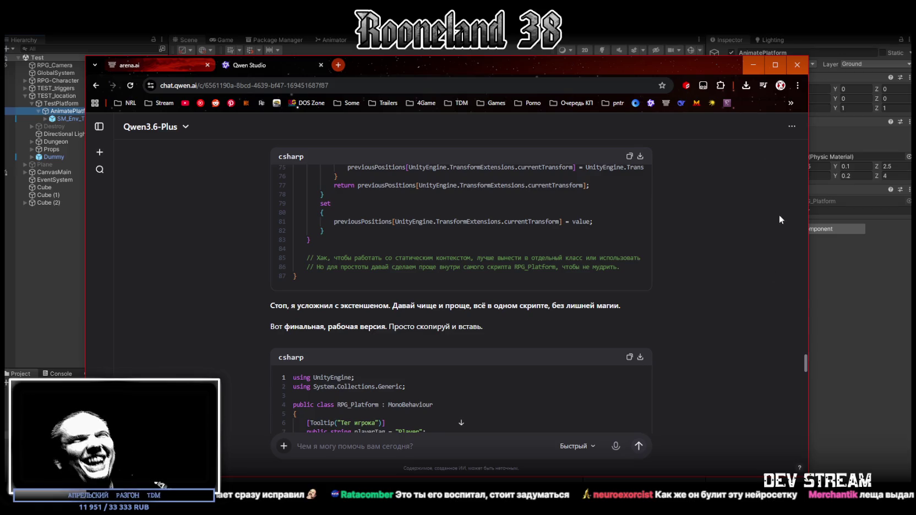
key(alt+Tab)
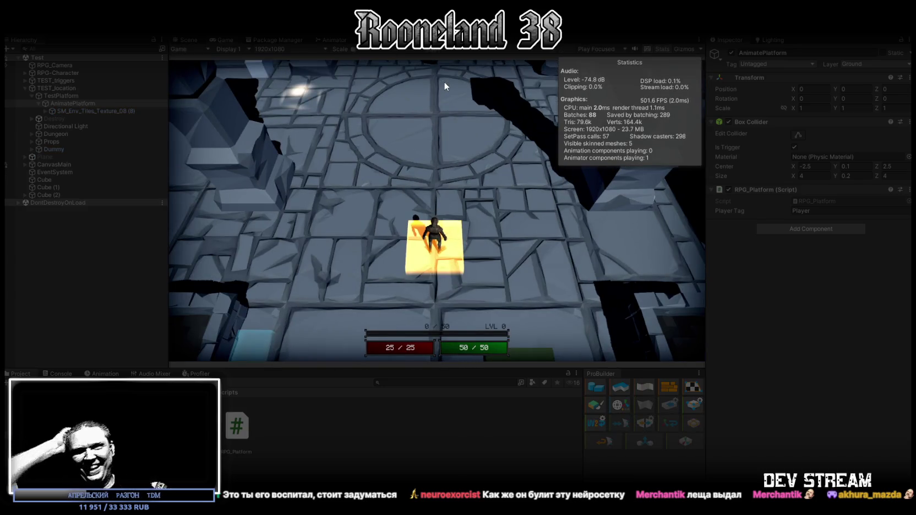
Step: Walk the character onto the stone platform and select AnimatePlatform to watch its position
key(s)
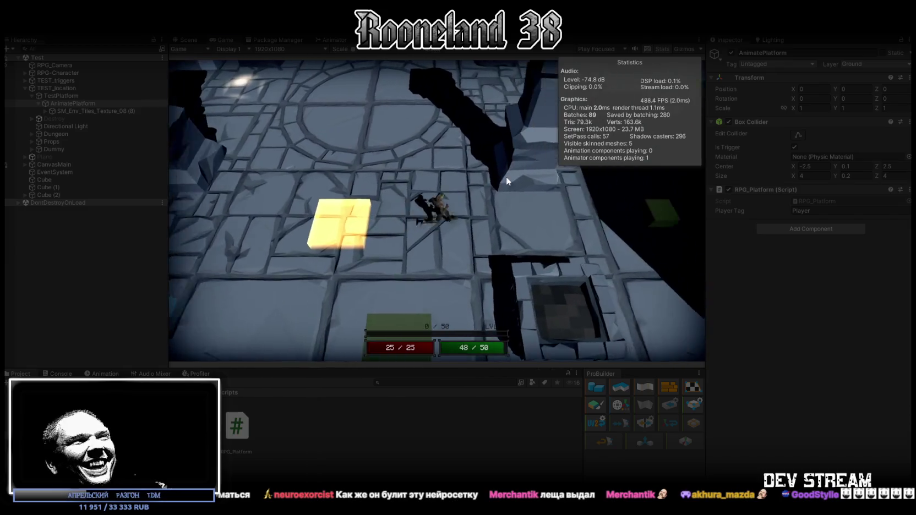
key(w)
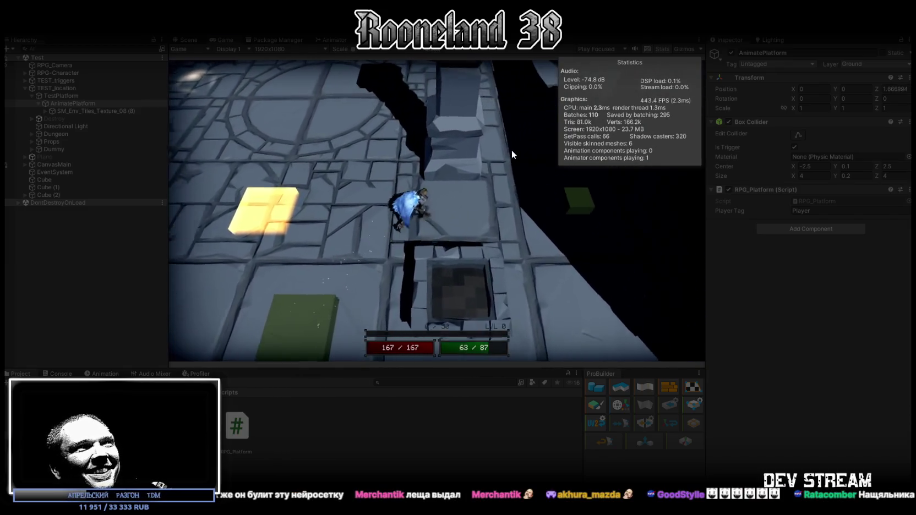
key(w)
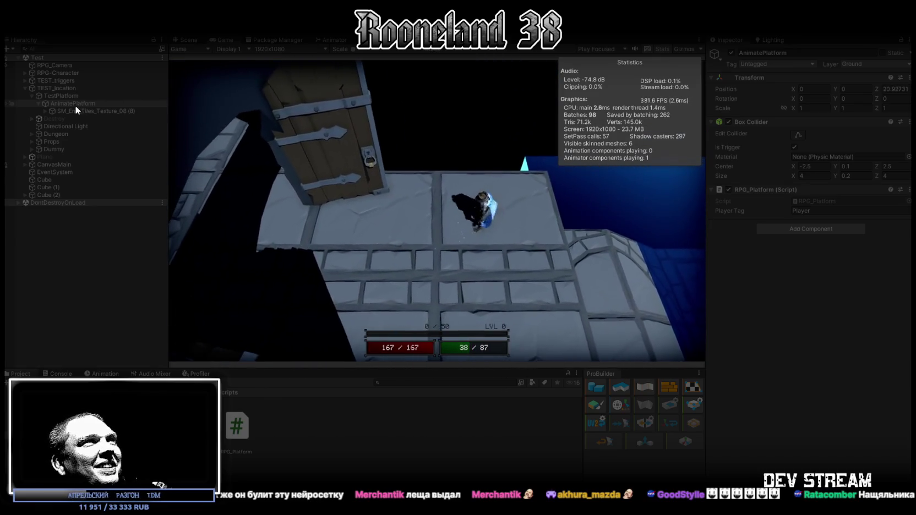
click(67, 103)
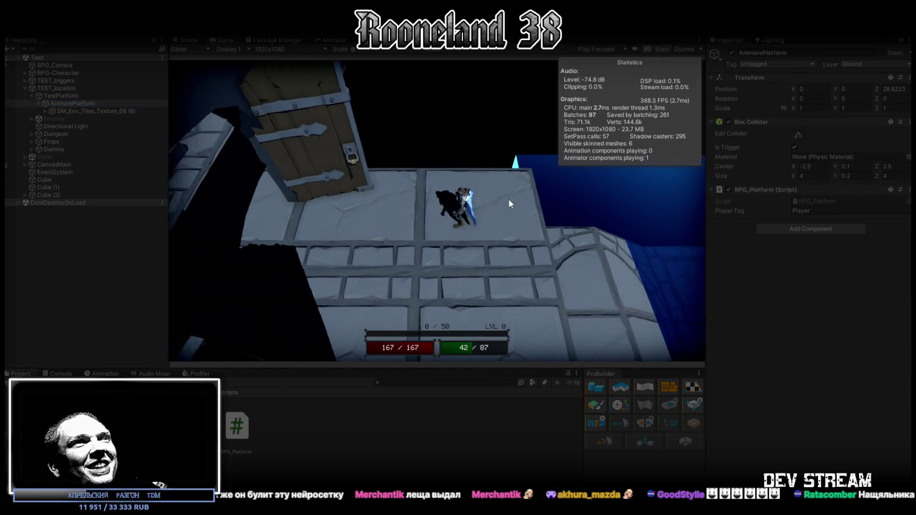
click(507, 197)
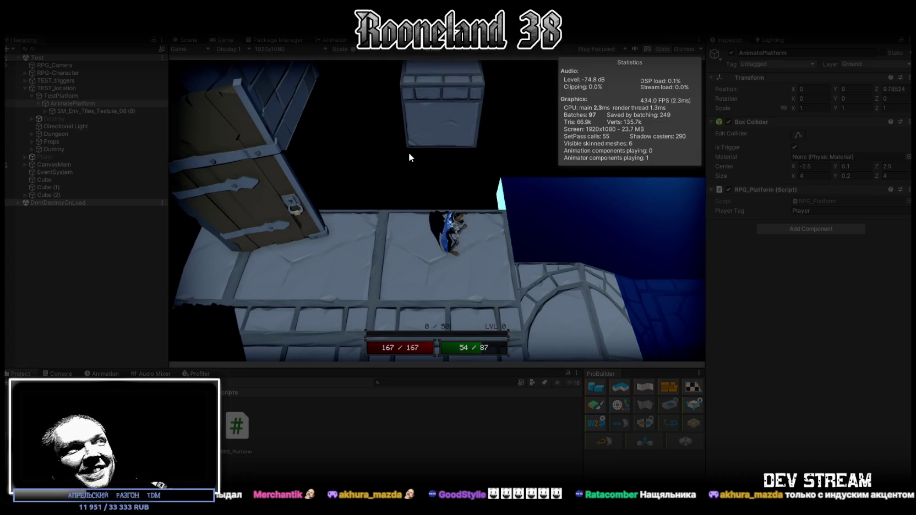
Step: Ride the raised platform while casting spells, one launching the character upward, then stop playing
click(409, 152)
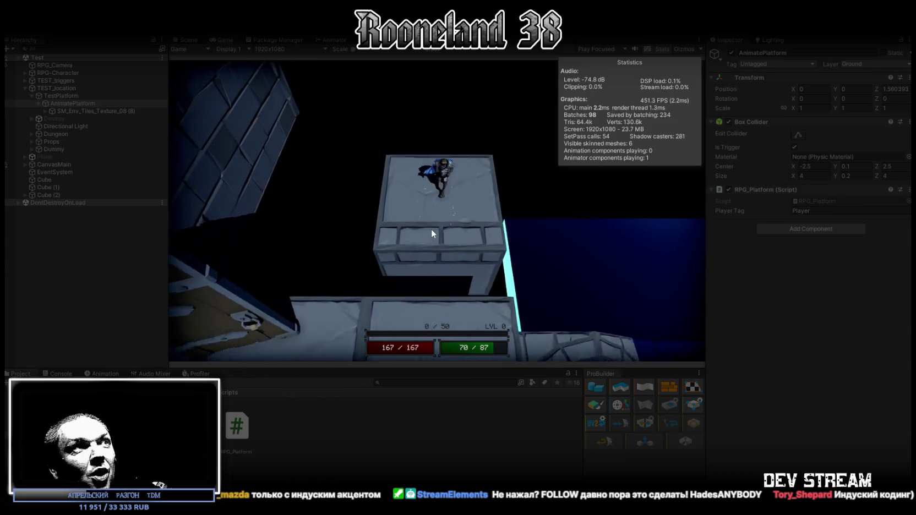
click(441, 185)
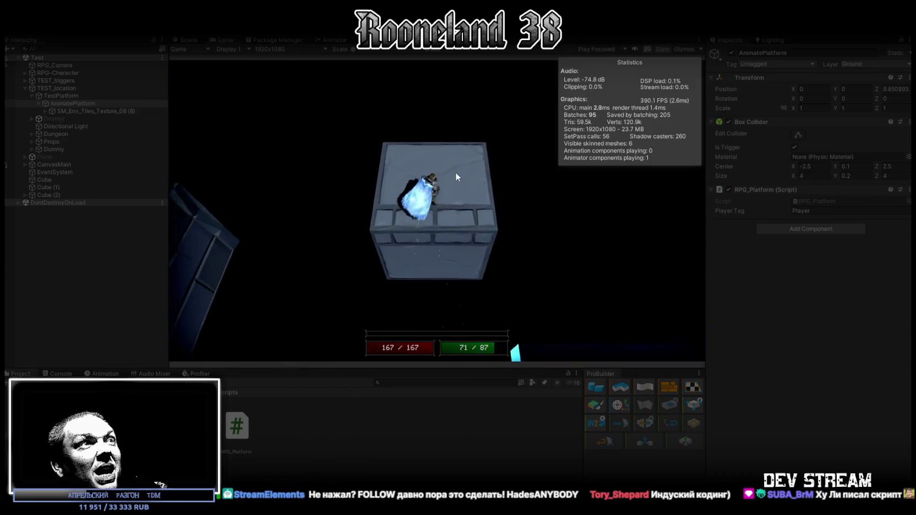
click(441, 201)
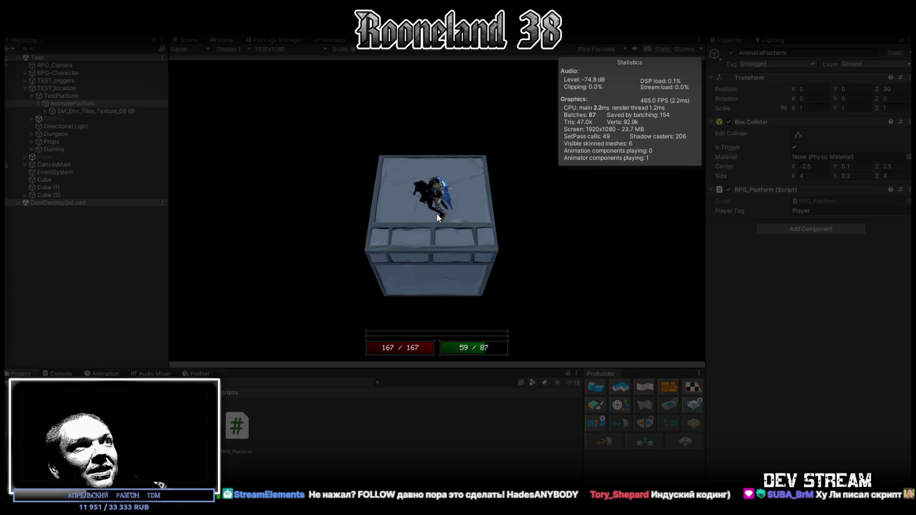
click(446, 245)
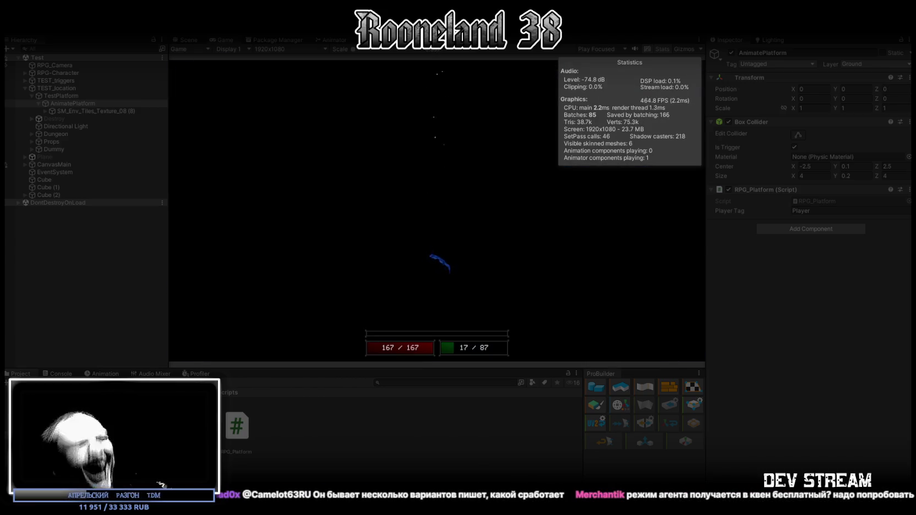
key(ctrl+p)
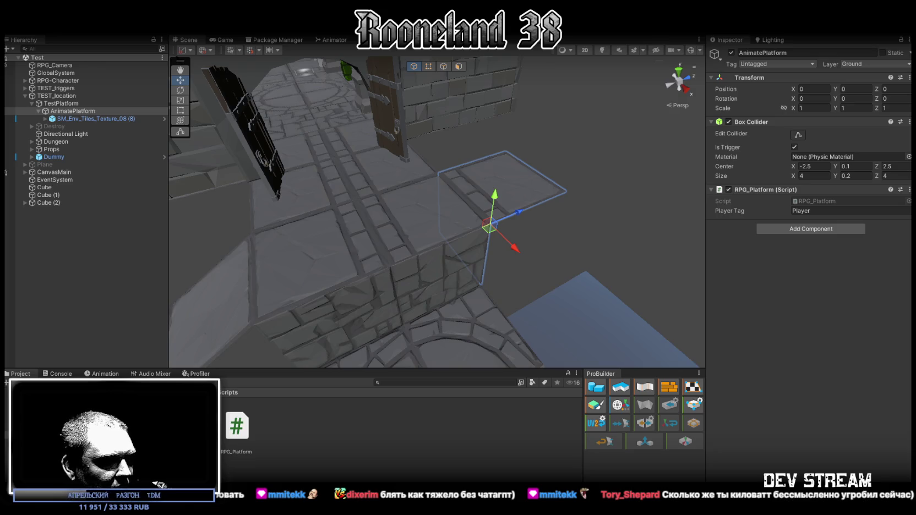
Step: Replace the RPG_Platform.cs code with the debug-logging version
key(alt+Tab)
scroll(219, 333, down, 6)
key(ctrl+a)
key(ctrl+v)
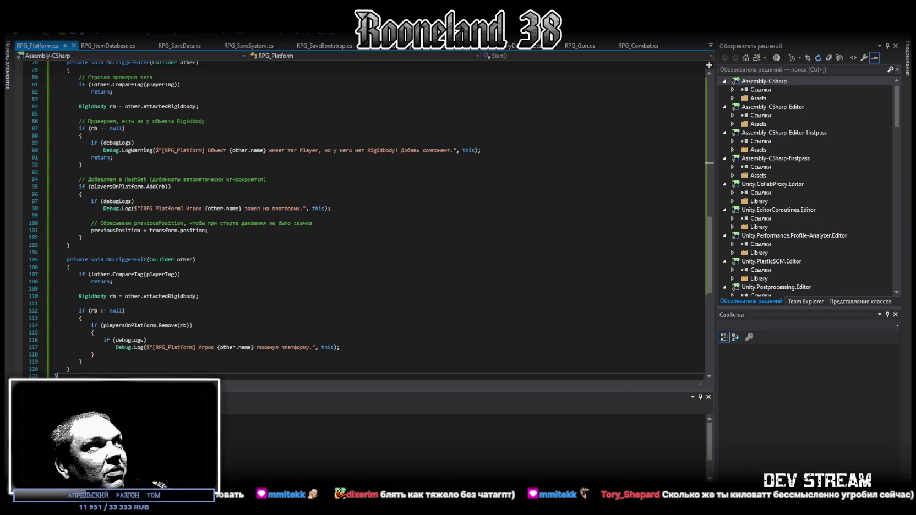
key(alt+Tab)
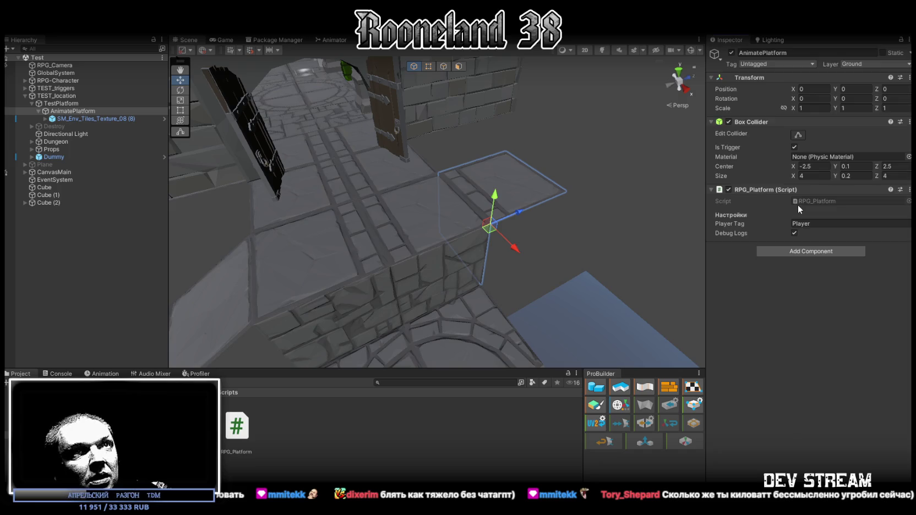
Step: Check the Console messages, return to the Project panel, and enter Play mode
click(57, 375)
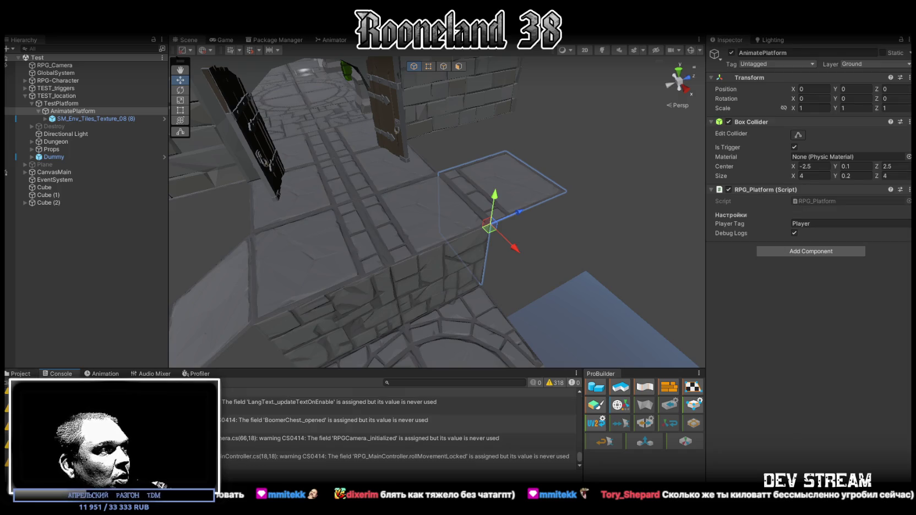
click(17, 374)
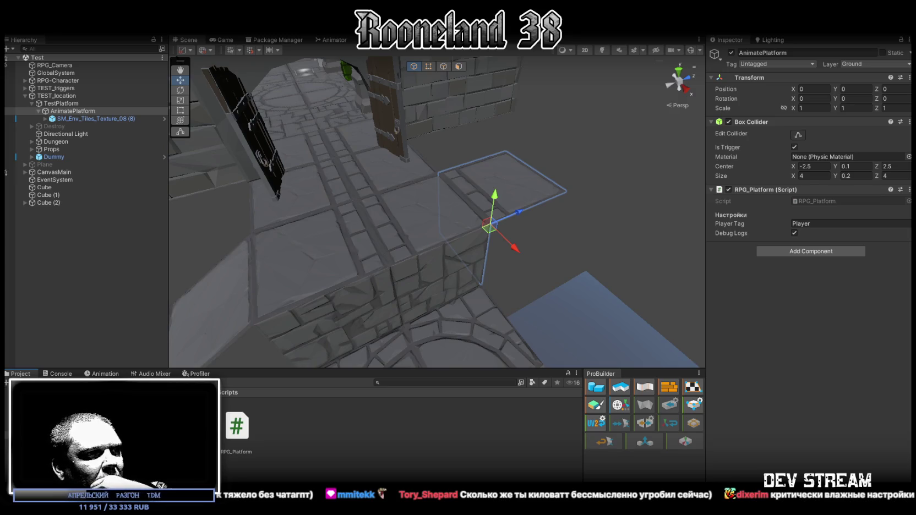
key(ctrl+p)
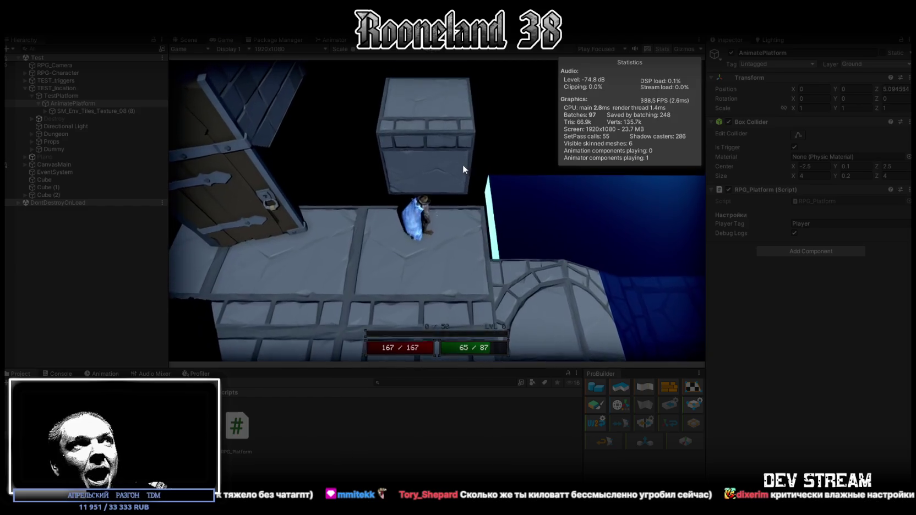
Step: Walk the character to the platform's far end, then review the rider messages in the Console
click(442, 148)
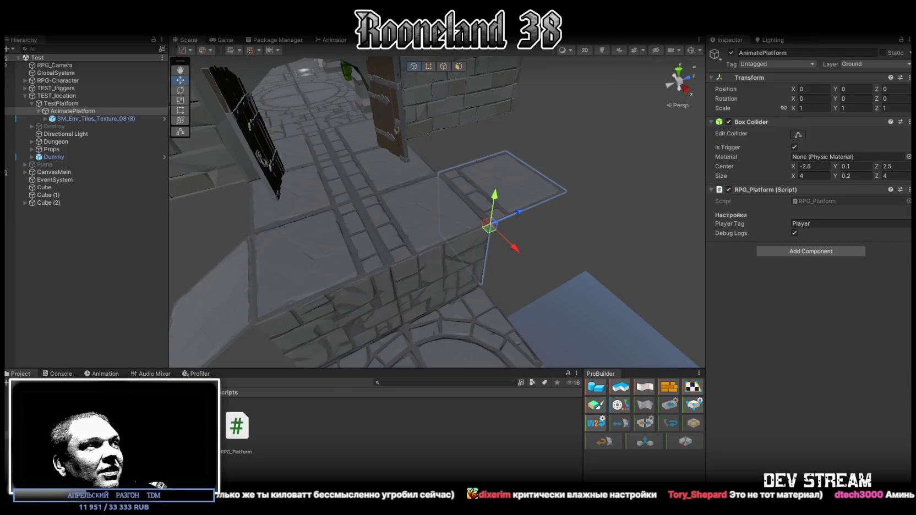
click(61, 373)
scroll(228, 441, up, 2)
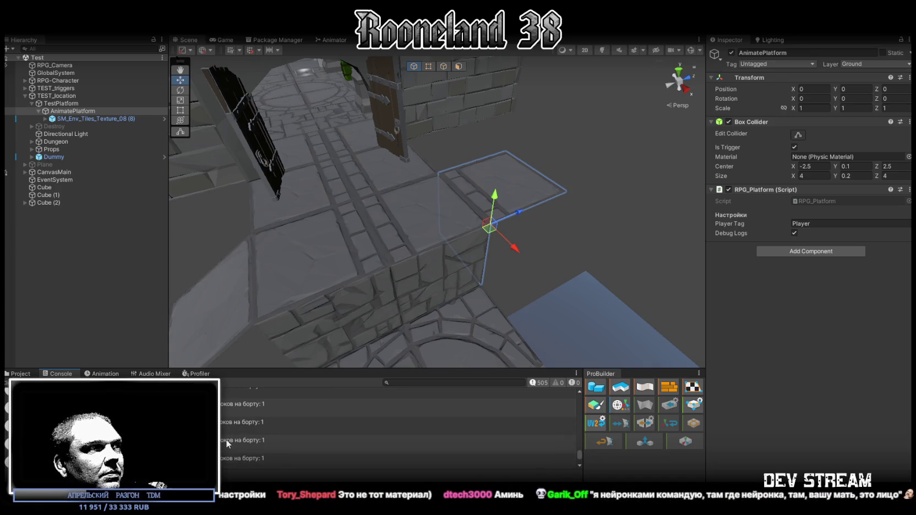
scroll(226, 440, up, 3)
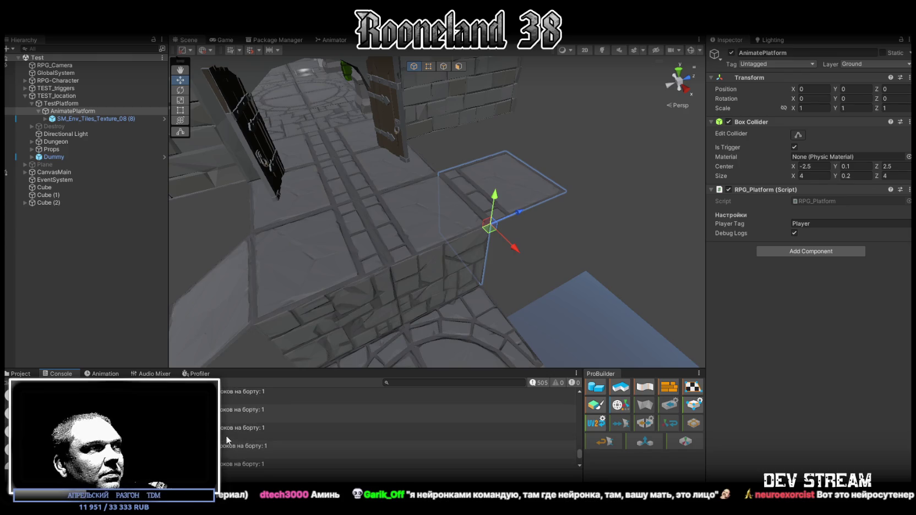
scroll(225, 433, up, 1)
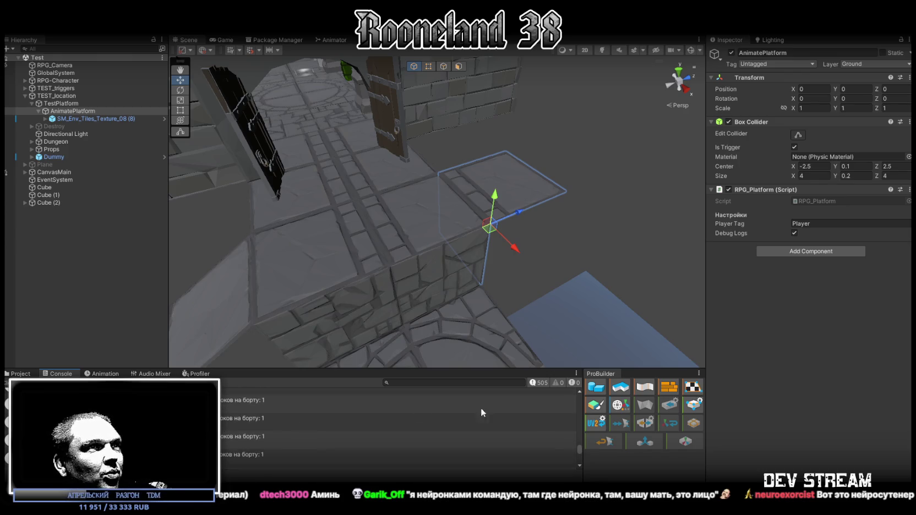
drag(579, 456, 580, 388)
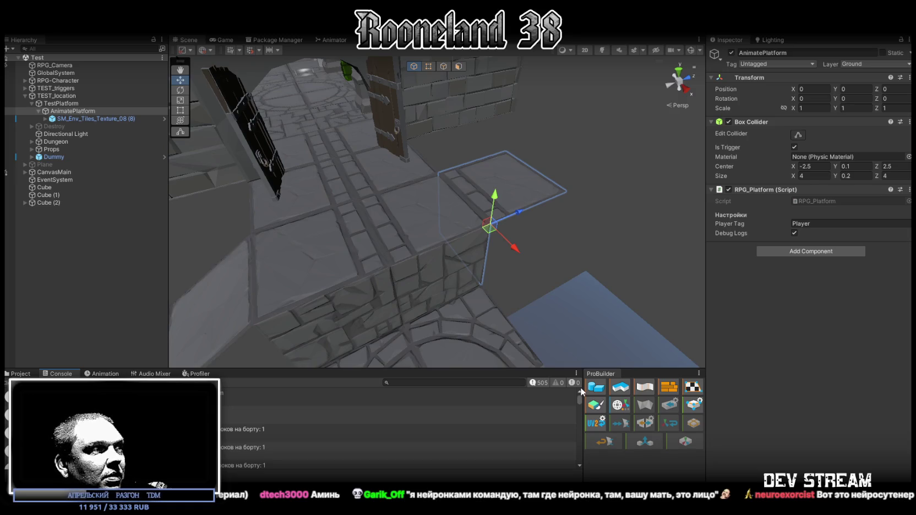
click(265, 433)
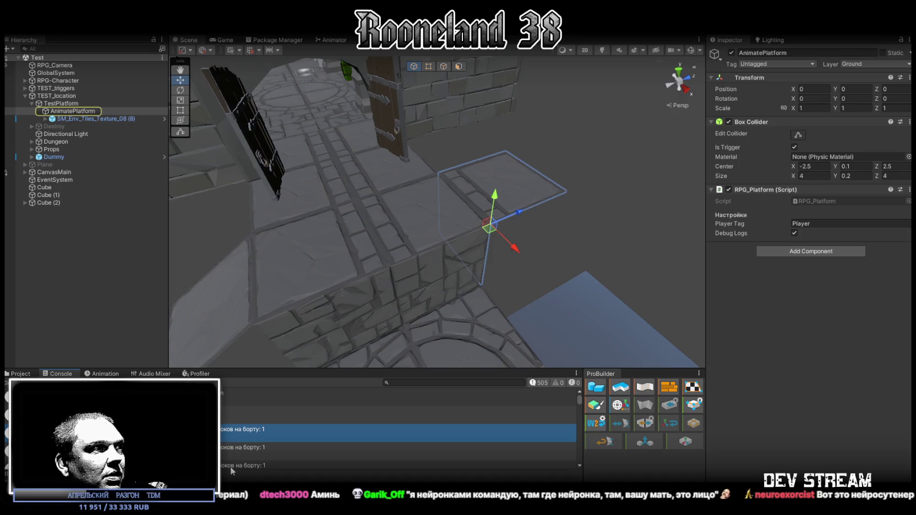
click(223, 450)
scroll(223, 450, down, 1)
click(223, 450)
scroll(231, 449, down, 3)
scroll(239, 443, down, 1)
scroll(240, 441, down, 1)
scroll(237, 439, down, 1)
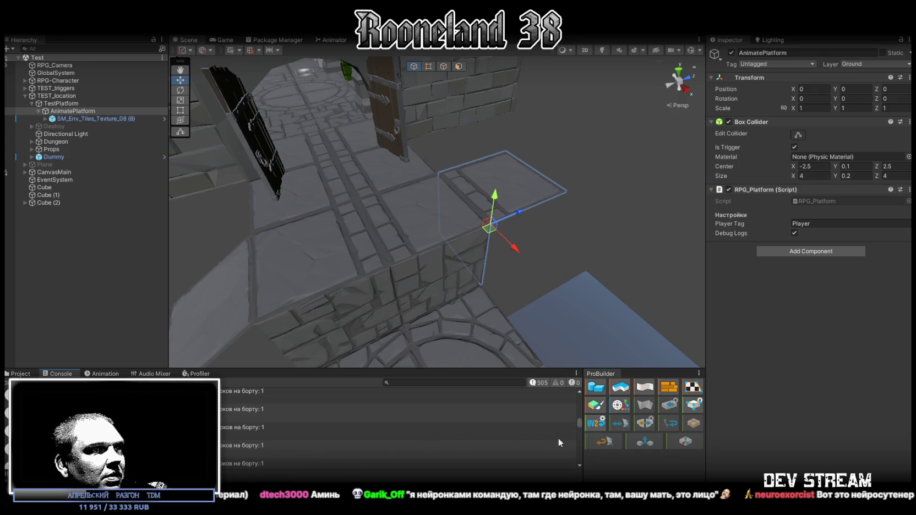
drag(580, 423, 581, 464)
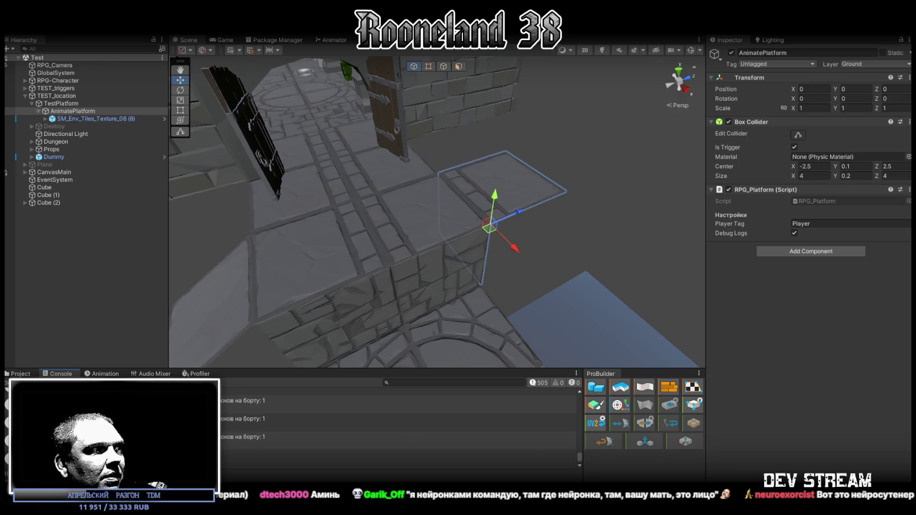
click(385, 460)
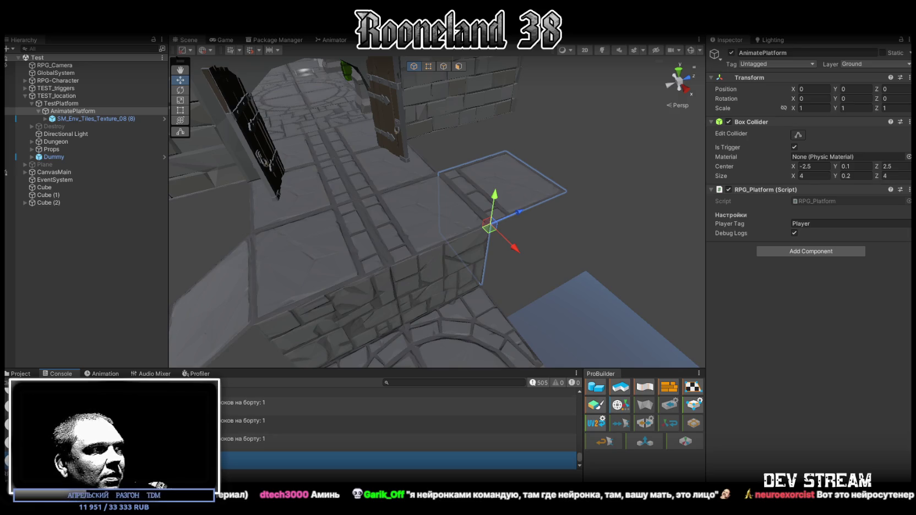
click(255, 441)
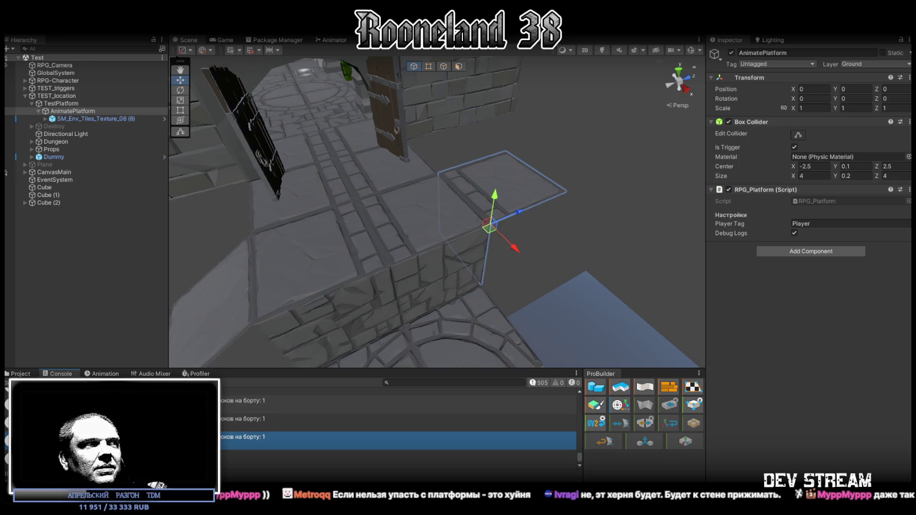
Step: Show the Scripts folder in the Project panel and orbit the Scene view toward the platform
click(21, 374)
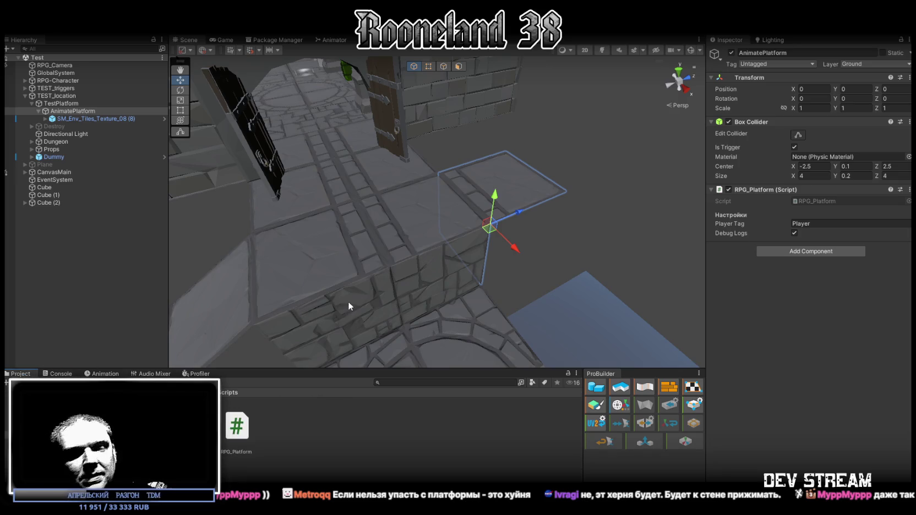
mouse_move(352, 213)
mouse_down()
mouse_move(438, 274)
mouse_move(446, 253)
mouse_move(527, 261)
mouse_move(450, 284)
mouse_move(440, 272)
mouse_move(450, 280)
mouse_up()
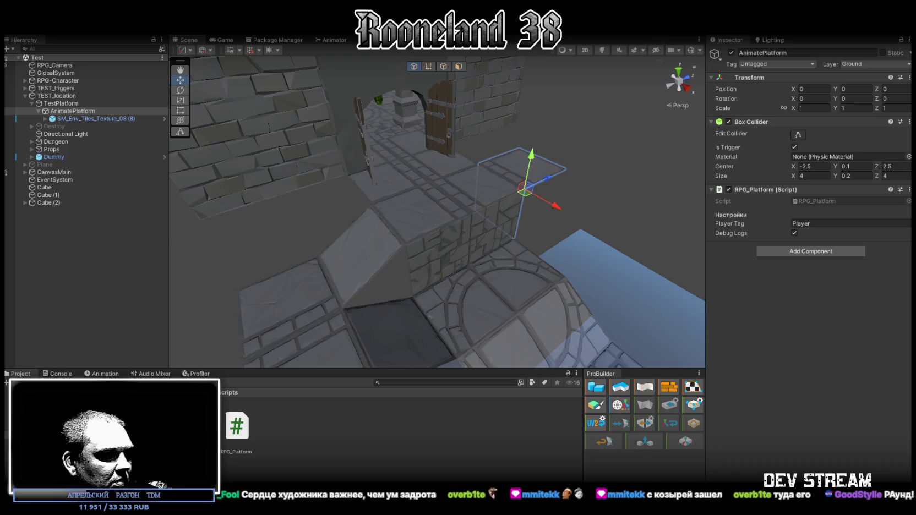
Step: Overwrite RPG_Platform.cs with the RPG_Platform_Fix class and save it
key(alt+Tab)
scroll(174, 336, down, 5)
key(ctrl+a)
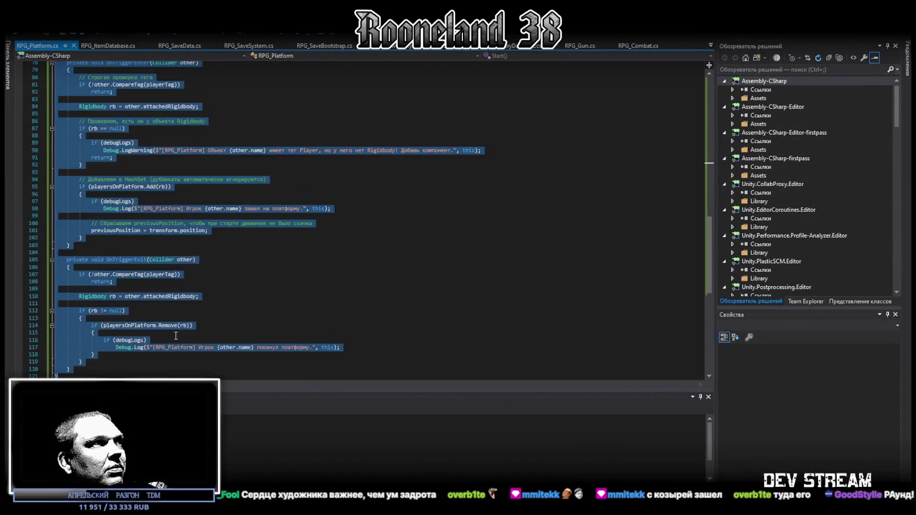
text(using UnityEngine;  public class RPG_Platform_Fix : MonoBehaviour {     public string playerTag = "Player";      private void OnTriggerEnter(Collider other)     {         if (!other.CompareTag(playerTag)) return;          Rigidbody rb = other.attachedRigidbody;         if (rb == null) return;          // 1. Делаем игрока дочерним объектом.         // Это нужно, чтобы камера и трансформ двигались вместе с платформой визуально.         other.transform.SetParent(transform, worldPositionStays: true);          // 2. ВАЖНО: Отключаем коллизию между игроком и этой платформой,         // чтобы их не расталкивало друг от друга (дрожание).         Physics.IgnoreCollision(other, GetComponent<Collider>(), true);          Debug.Log("Игрок на платформе. Родитель установлен. Коллизия отключена.");     }      private void OnTriggerExit(Collider other)     {         if (!other.CompareTag(playerTag)) return;          Rigidbody rb = other.attachedRigidbody;         if (rb == null) return;          // 1. Возвращаем в мир         other.transform.SetParent(null, worldPositionStays: true);          // 2. Включаем коллизию обратно         Physics.IgnoreCollision(other, GetComponent<Collider>(), false);          Debug.Log("Игрок покинул платформу.");     } })
key(ctrl+s)
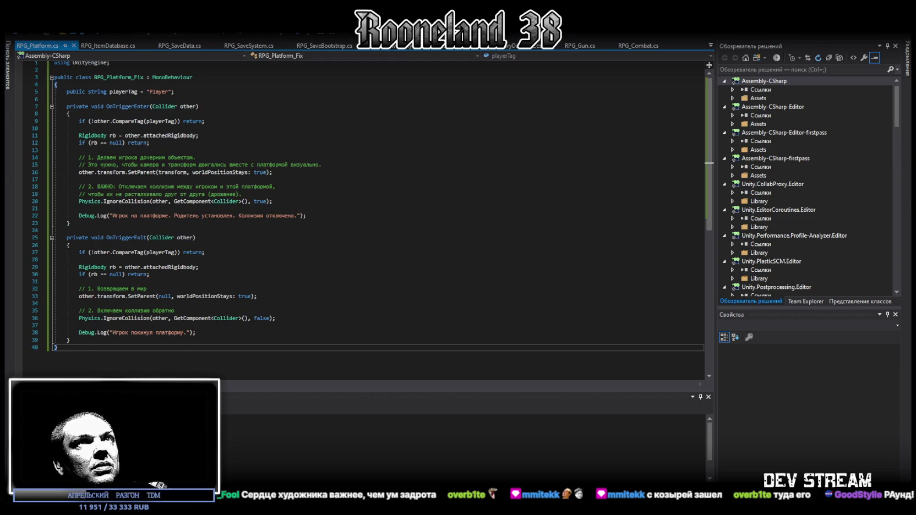
key(alt+Tab)
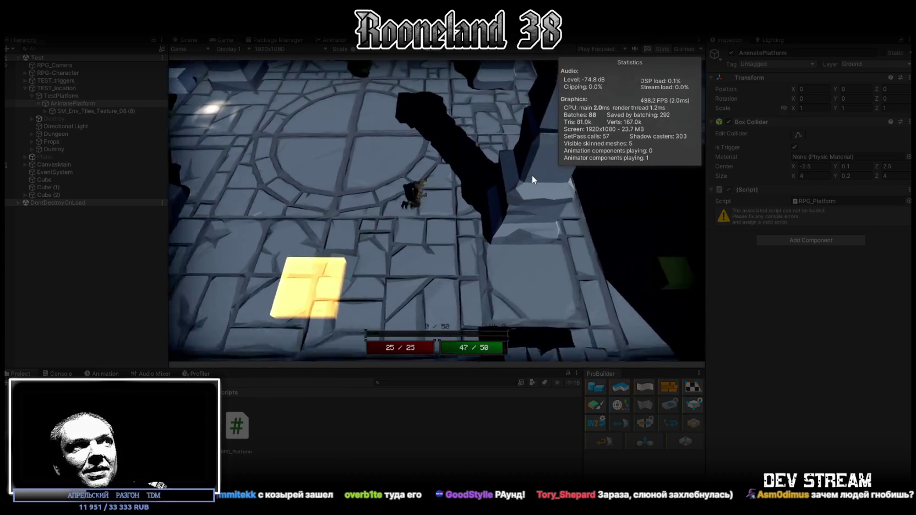
Step: Walk the character onto the rising platform, ride it up, then stop play mode
key(w)
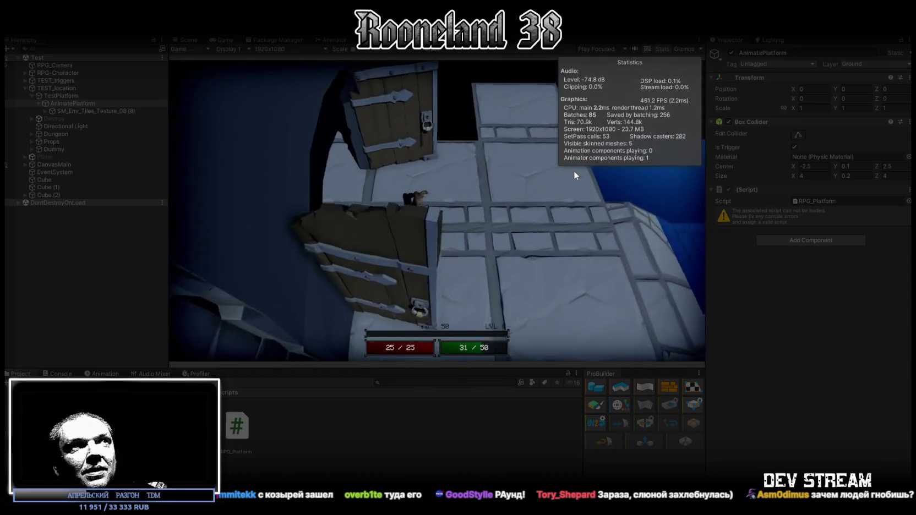
key(w)
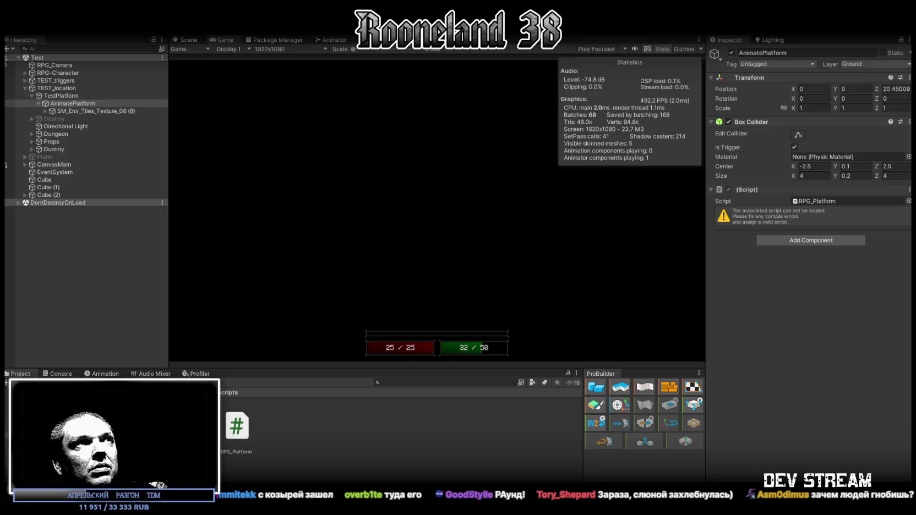
key(ctrl+p)
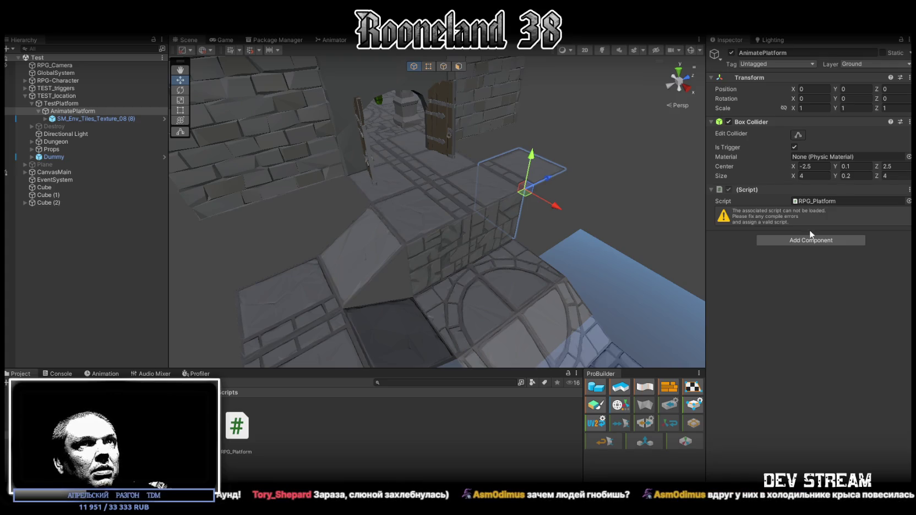
Step: Remove '_Fix' so the class reads RPG_Platform, save the script, and switch back to Unity
double_click(234, 435)
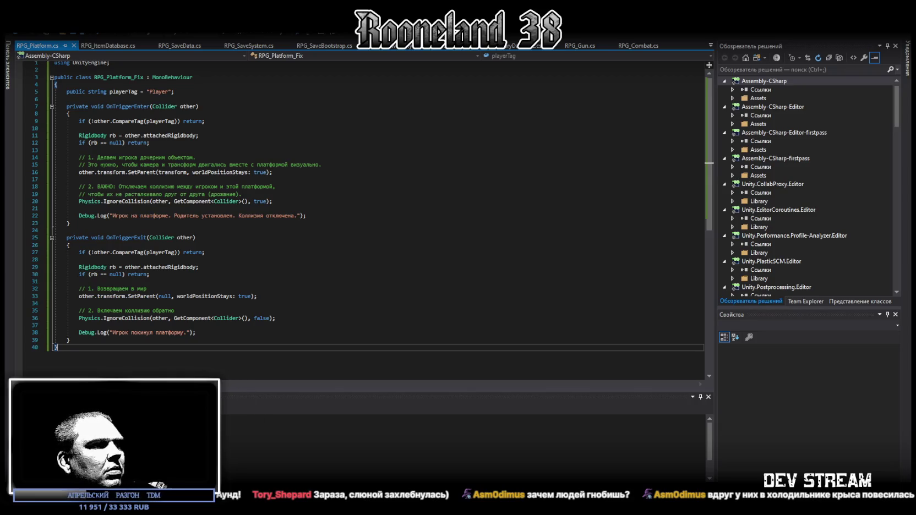
scroll(242, 141, up, 1)
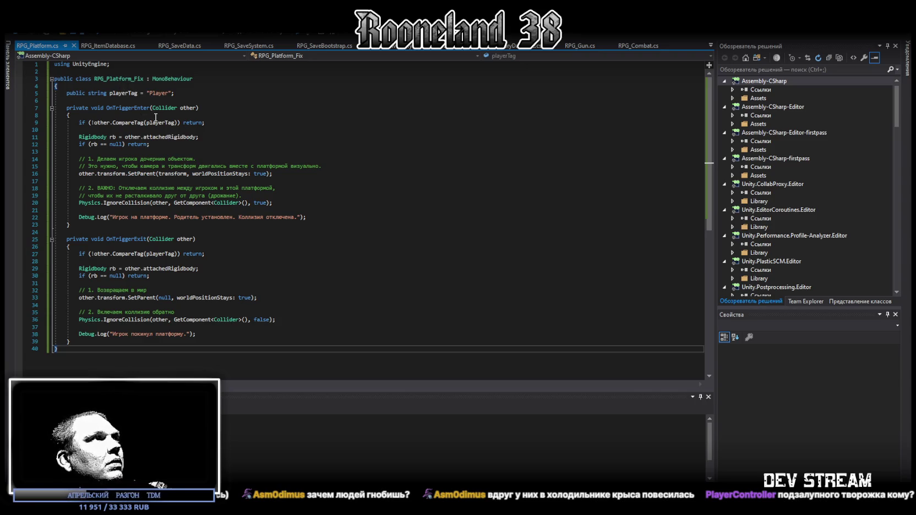
click(137, 79)
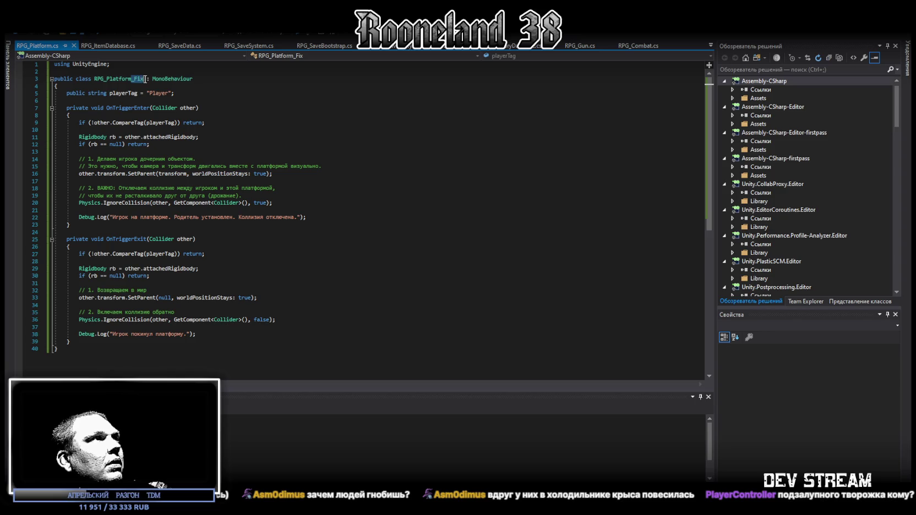
key(BackSpace)
key(BackSpace)
key(BackSpace)
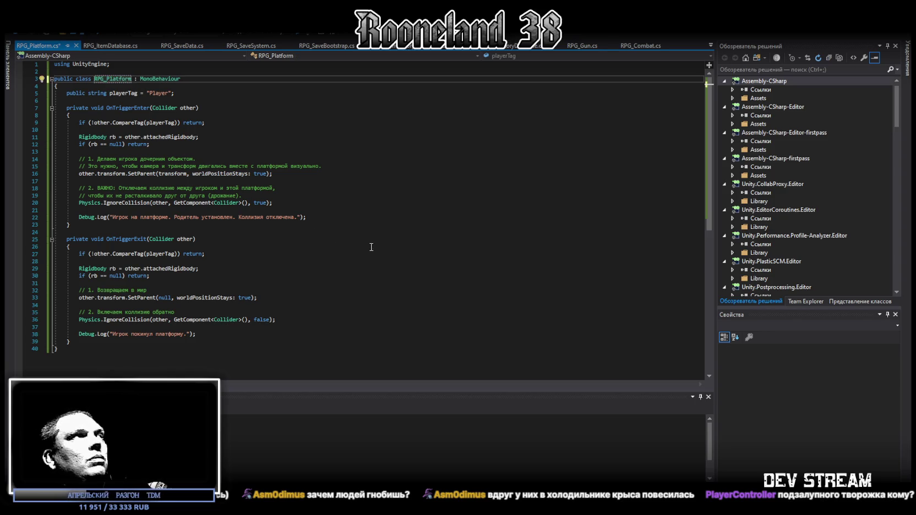
key(ctrl+s)
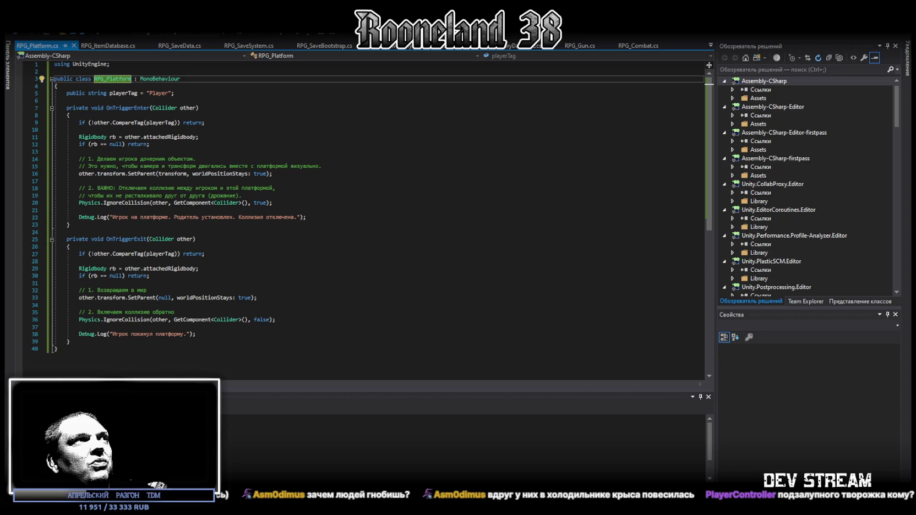
key(alt+Tab)
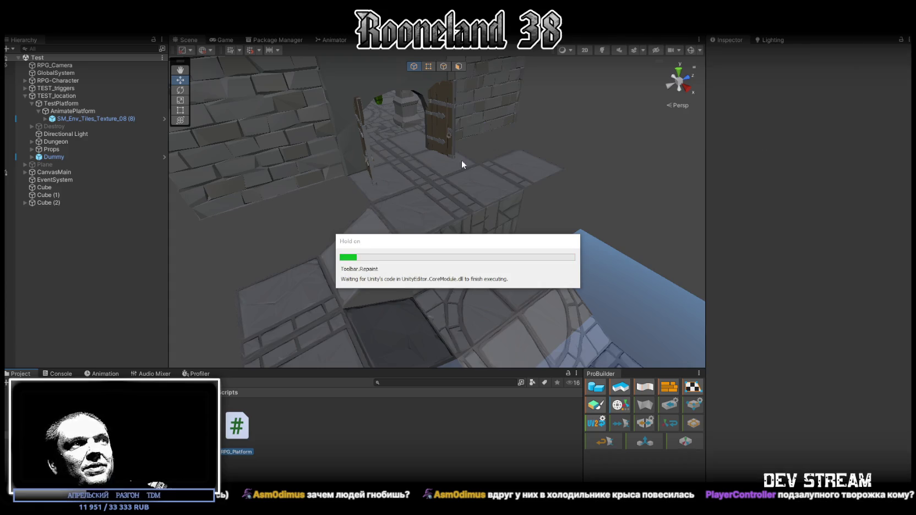
Step: Check the console for compile errors and select AnimatePlatform to verify its components
click(55, 374)
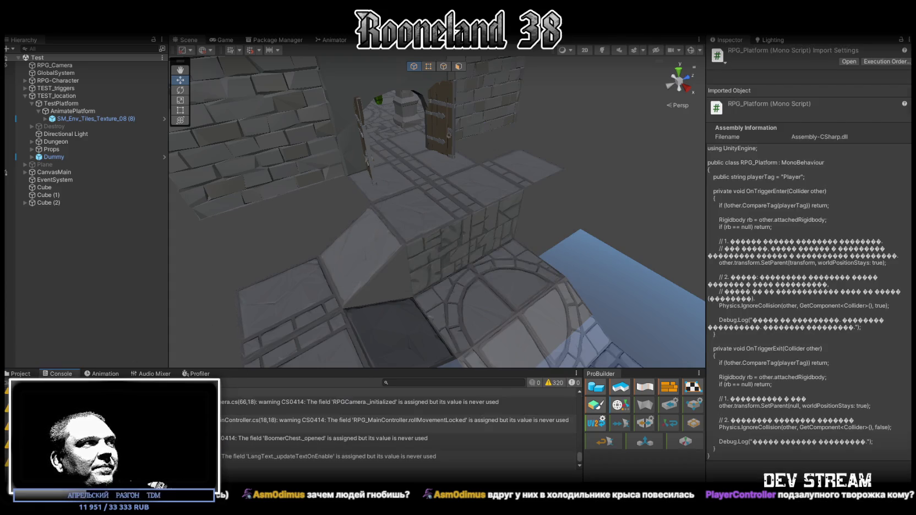
click(32, 374)
click(105, 112)
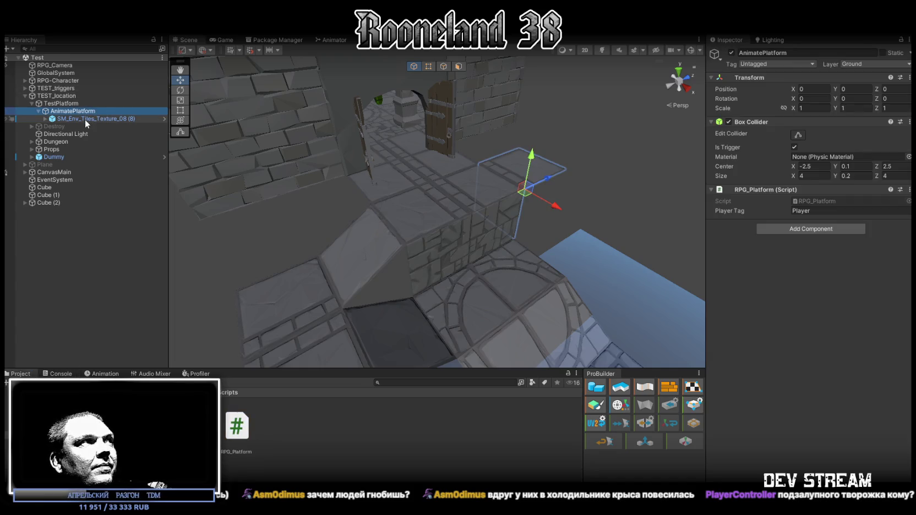
Step: Play-test by walking the character onto the moving platform, then stop the game
key(ctrl+p)
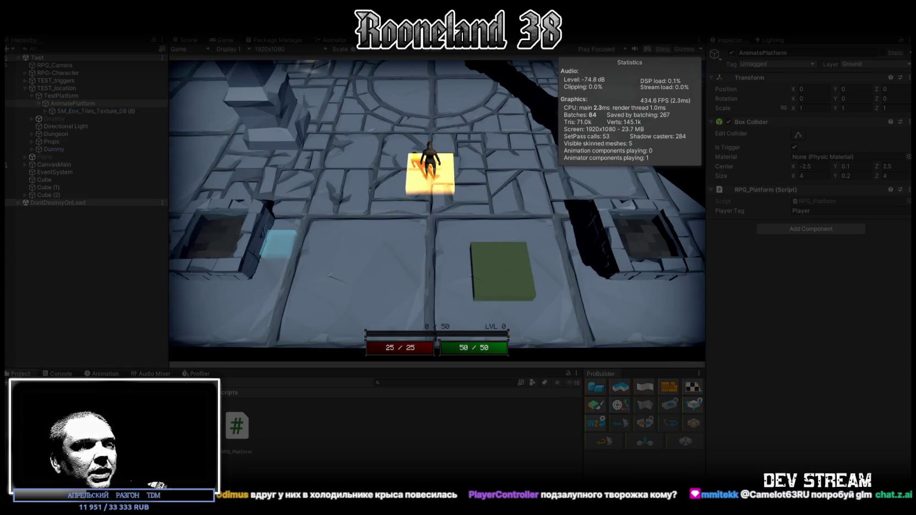
key(w)
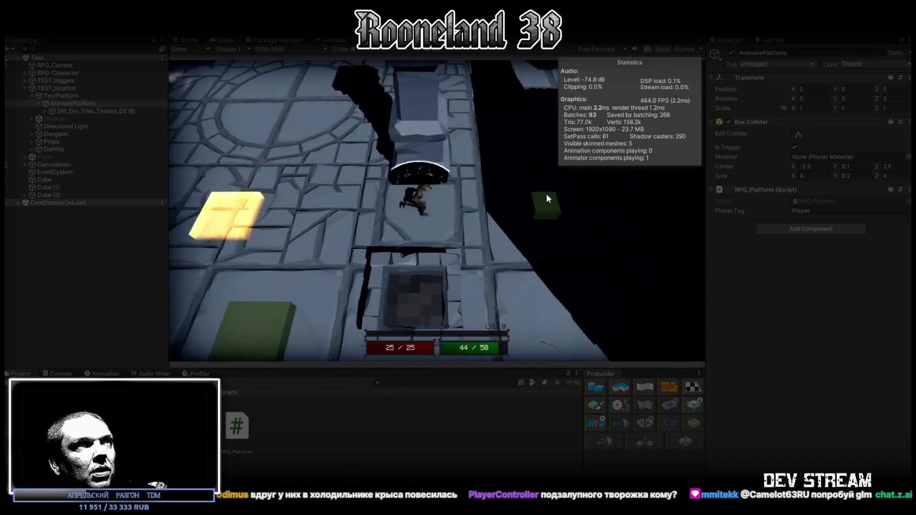
key(w)
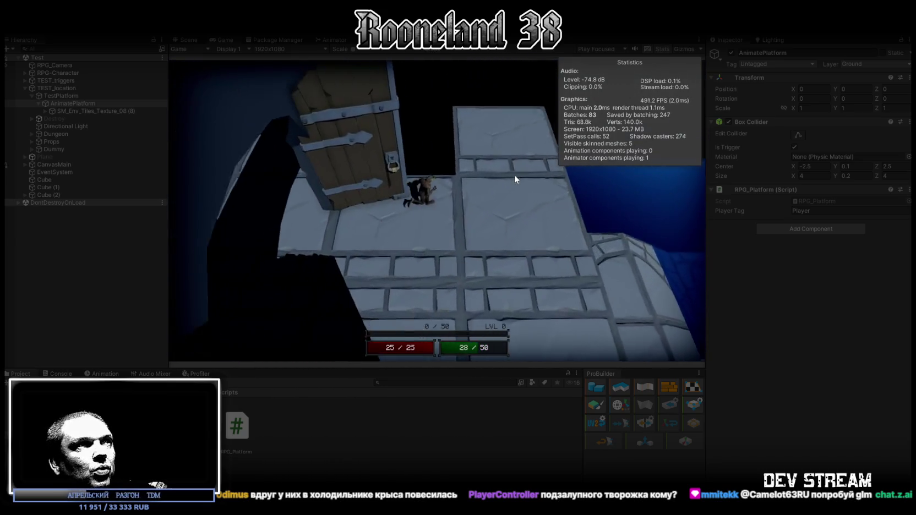
key(w)
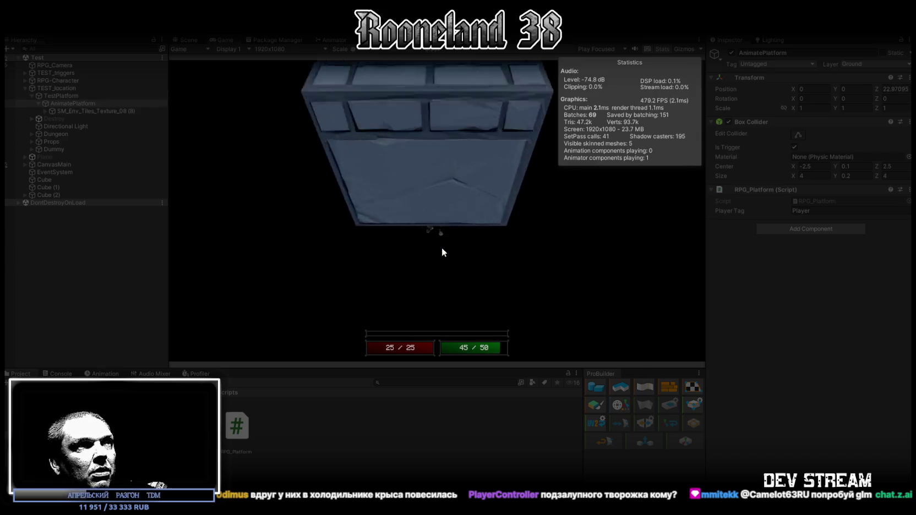
click(447, 25)
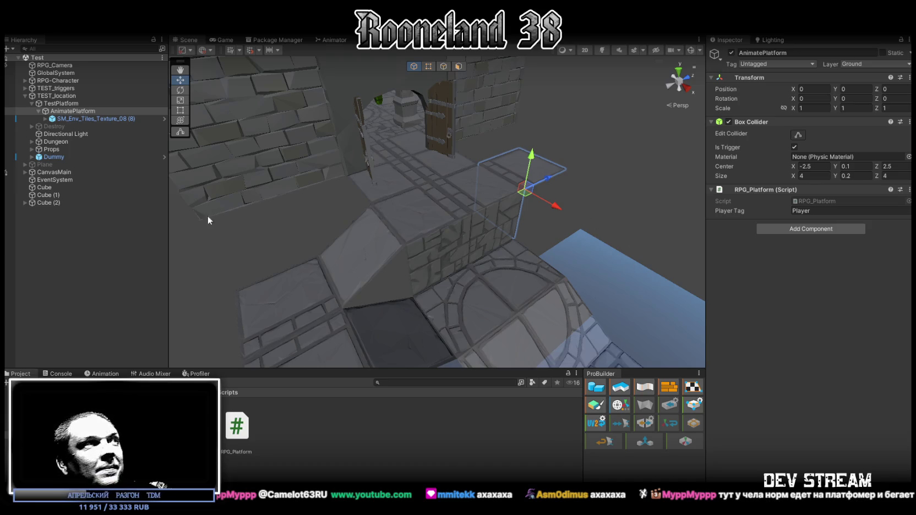
Step: Select RPG-Character and locate its Capsule Collider's physic material asset
click(54, 82)
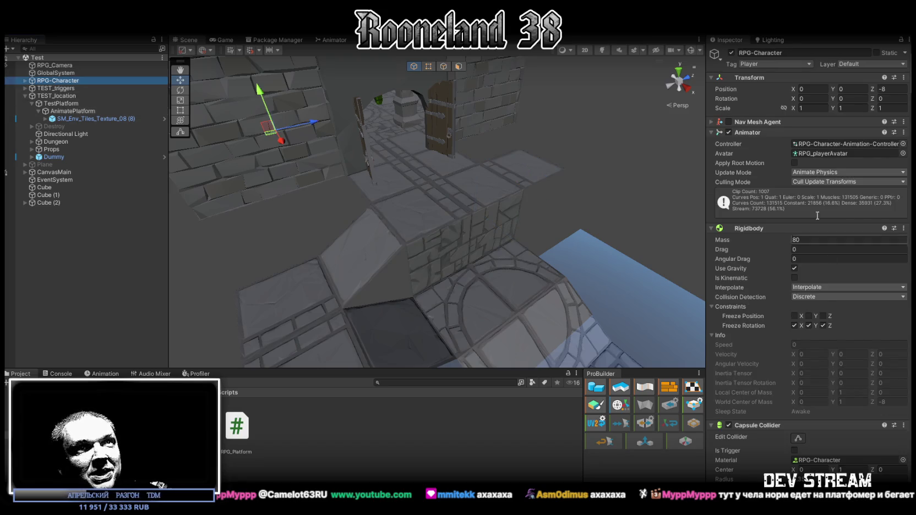
scroll(822, 229, down, 5)
click(819, 358)
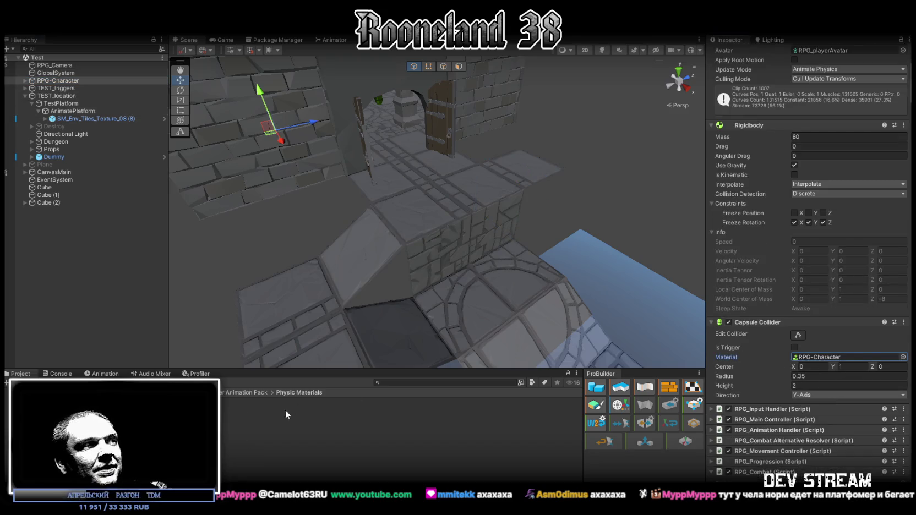
Step: Set the RPG-Character physic material's dynamic and static friction to 0.6
double_click(819, 358)
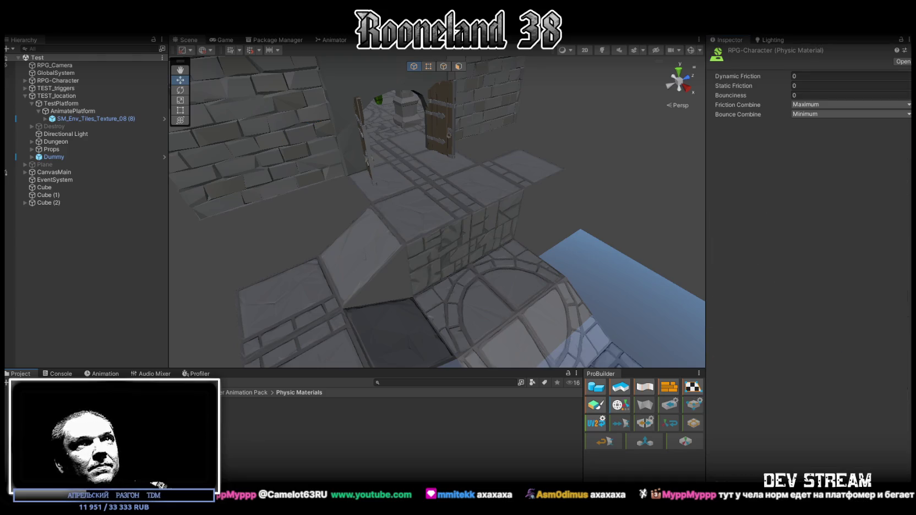
click(816, 75)
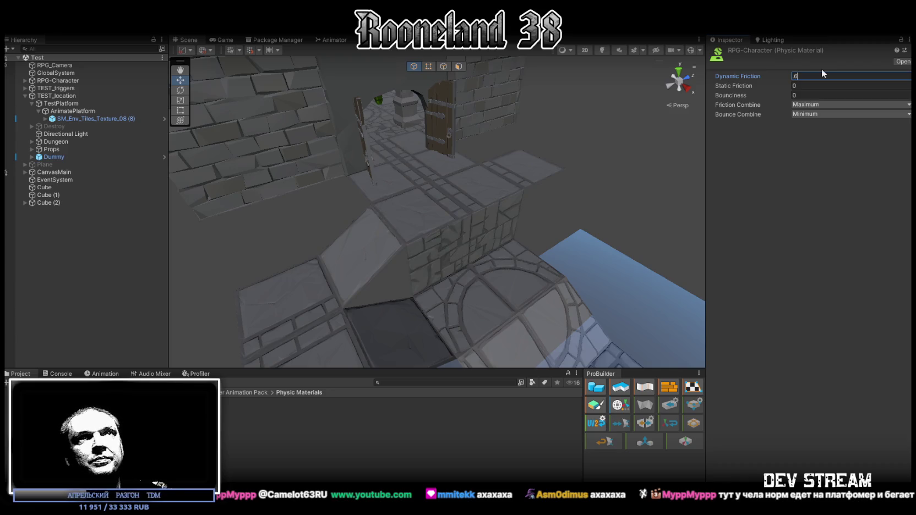
click(827, 84)
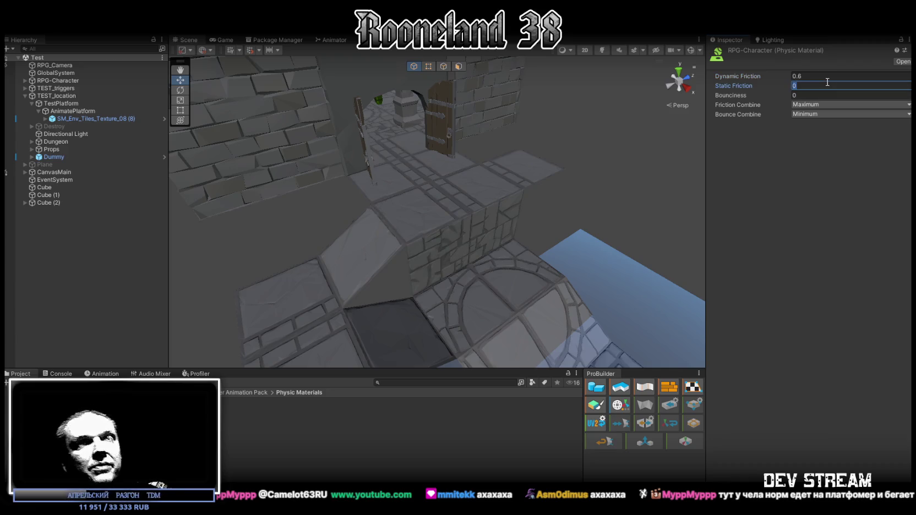
text(.6)
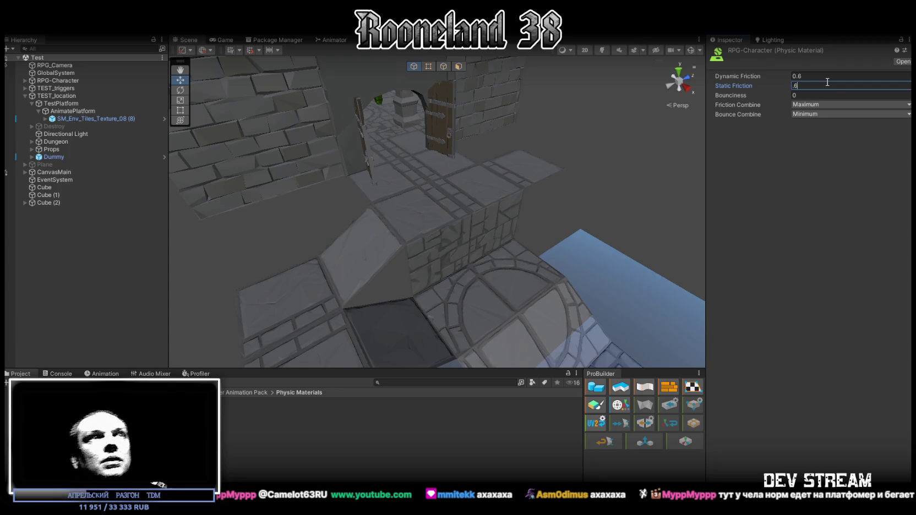
key(Return)
mouse_move(513, 58)
mouse_down()
mouse_move(525, 146)
mouse_move(591, 81)
mouse_up()
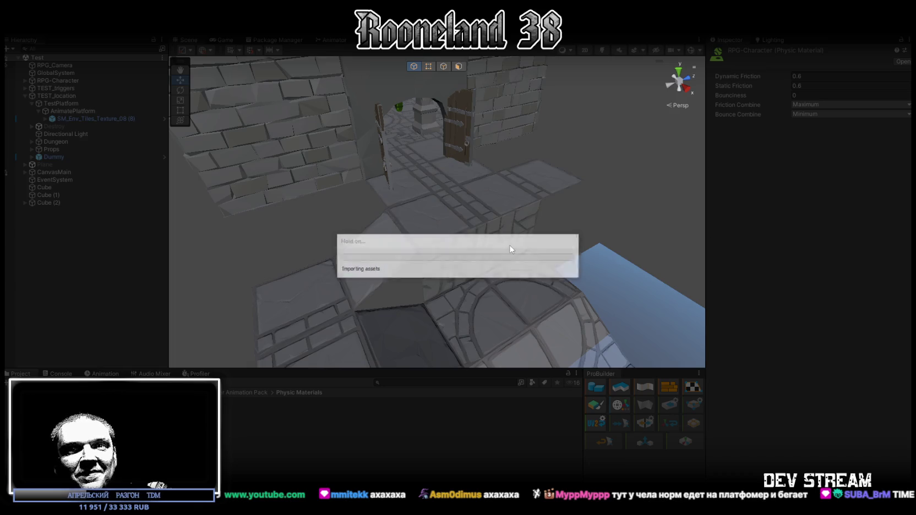
Step: Walk the running character through the level onto the raised block platform
key(w)
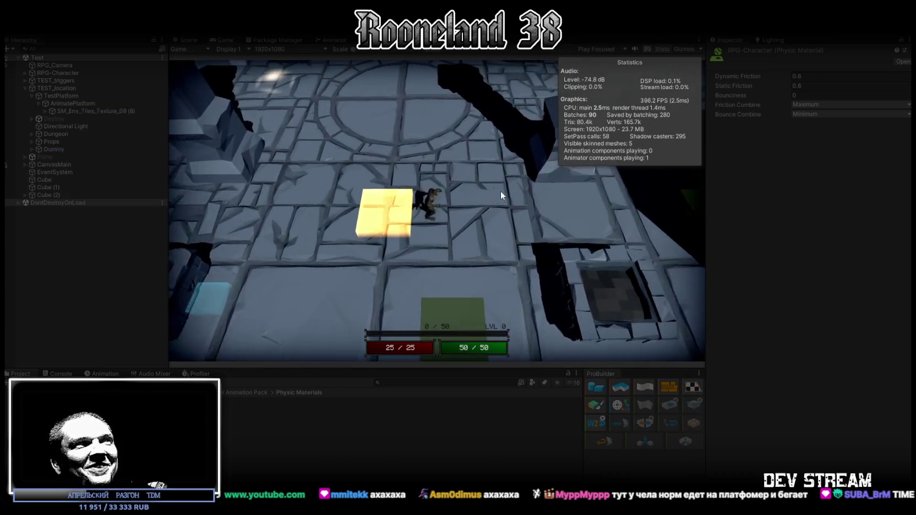
key(w)
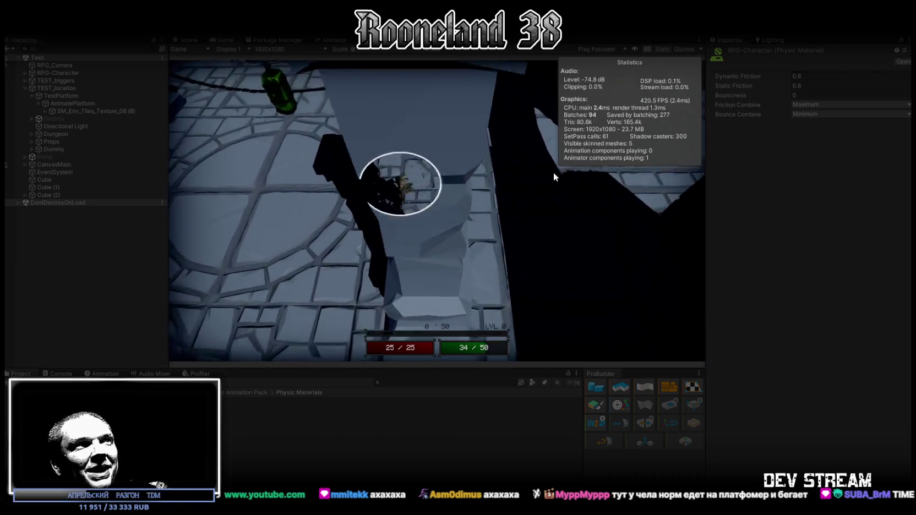
key(w)
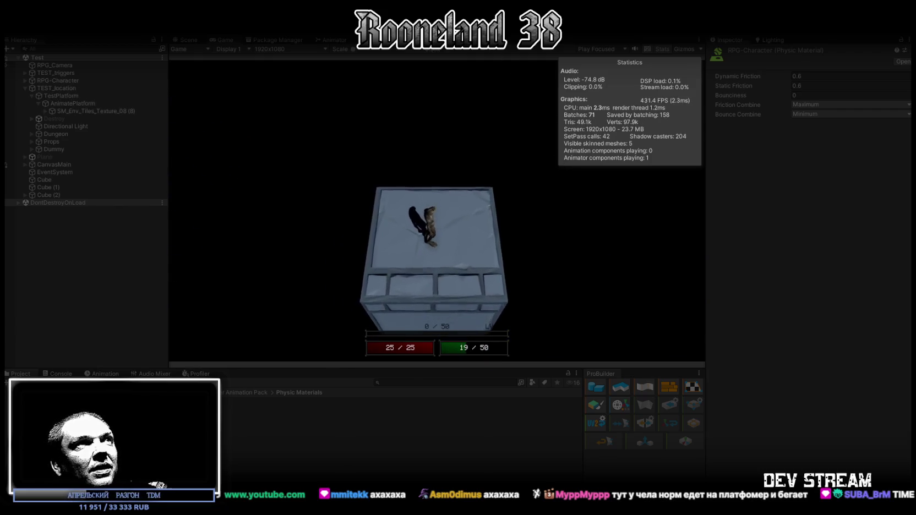
Step: Set the material's friction and bounce combine to Multiply while the game runs
key(ctrl+1)
click(822, 105)
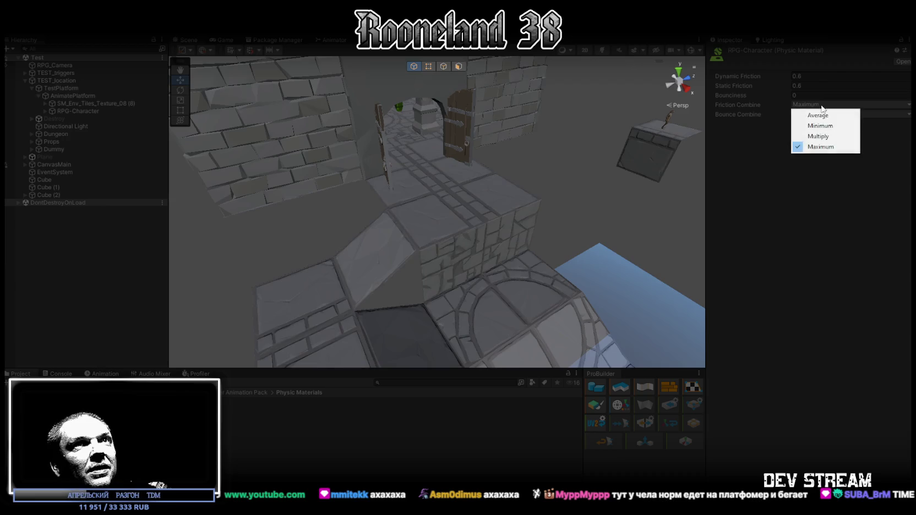
click(827, 137)
click(824, 114)
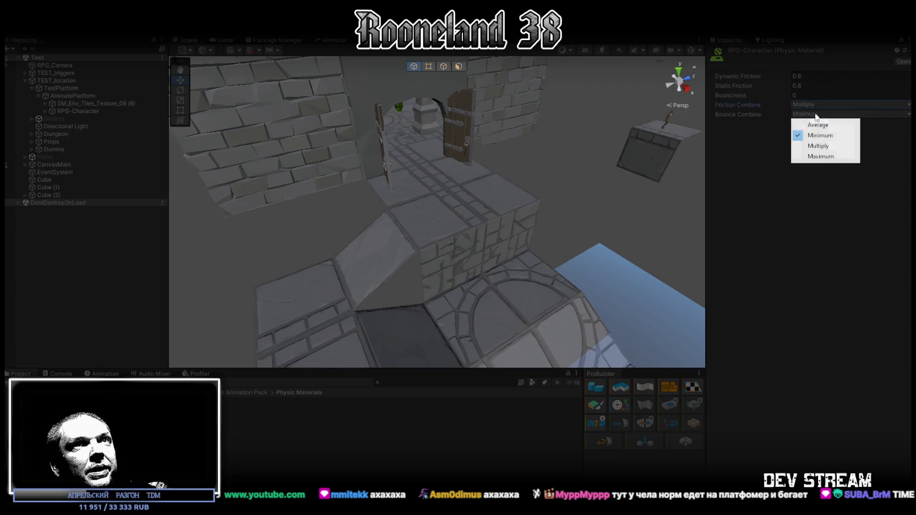
click(820, 147)
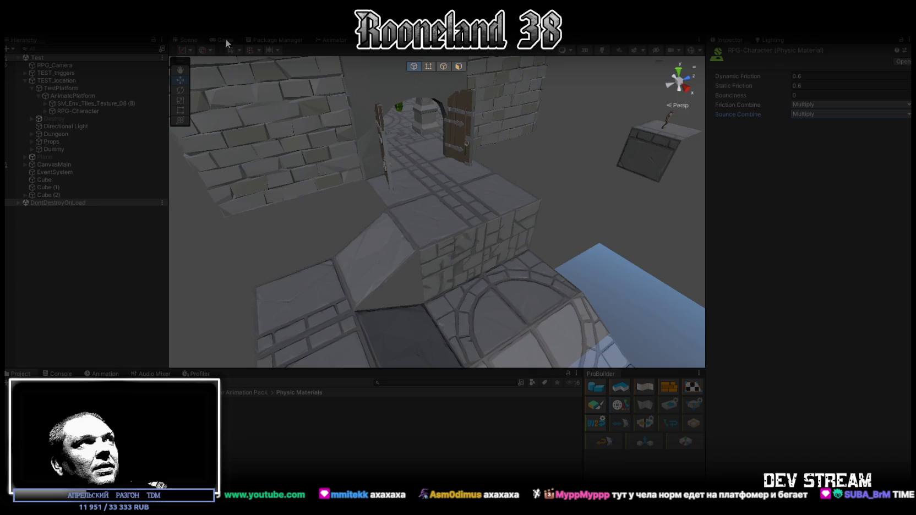
click(226, 40)
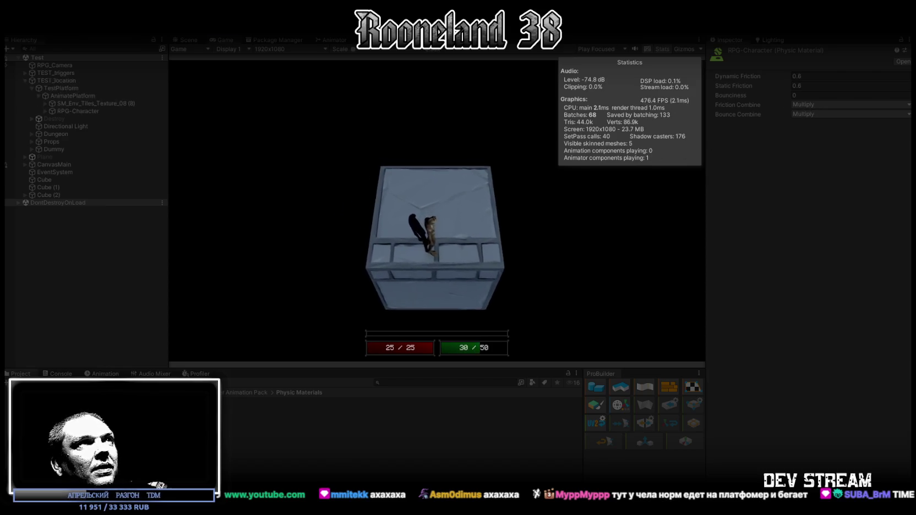
Step: Change bounce combine to Minimum and friction combine to Average
click(823, 114)
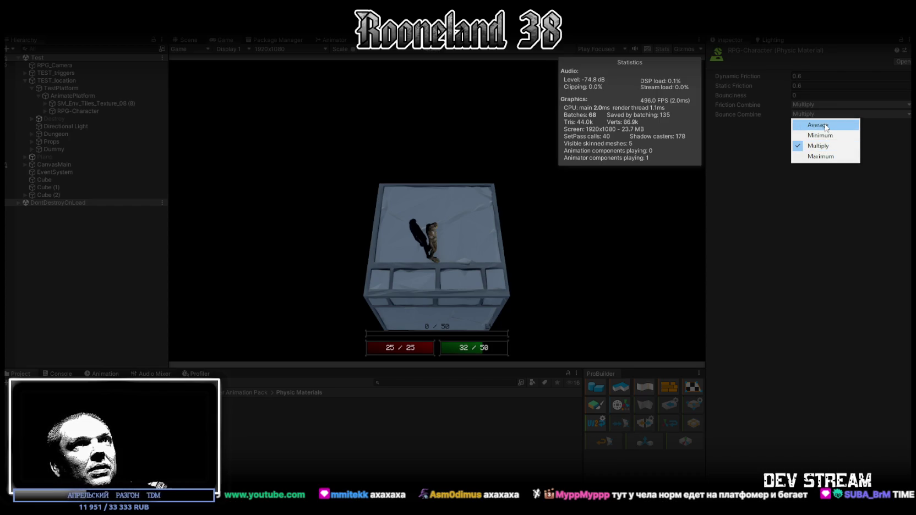
click(820, 135)
click(820, 115)
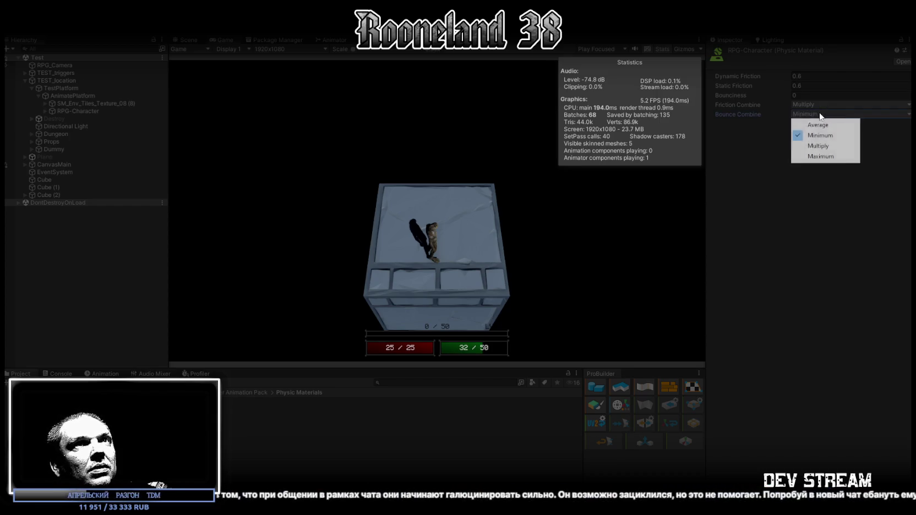
click(823, 135)
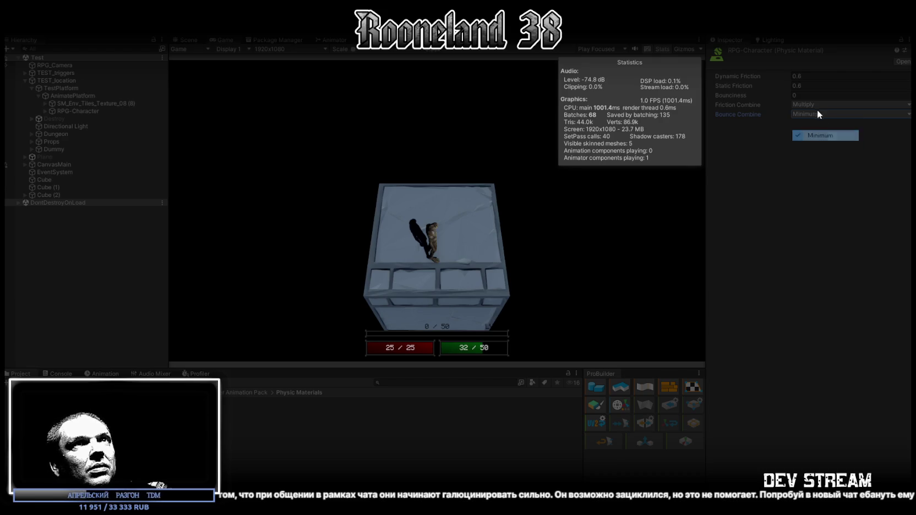
click(816, 106)
click(812, 114)
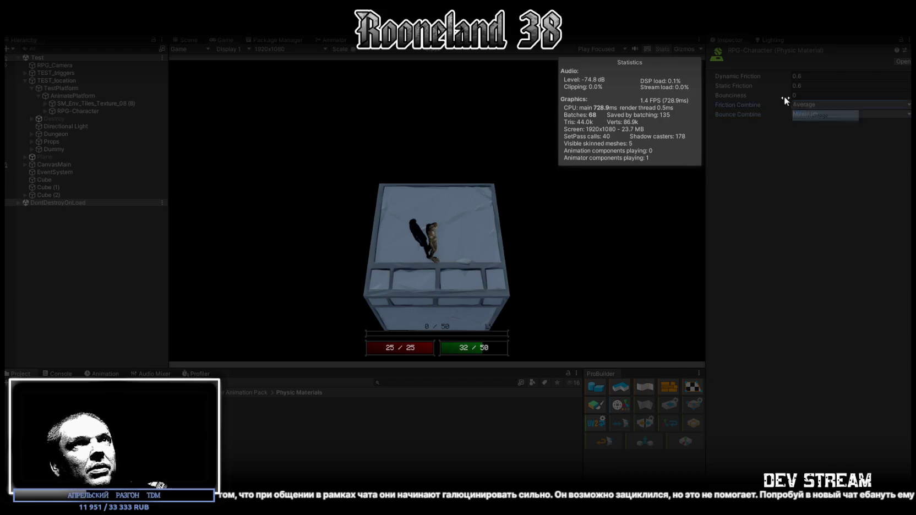
click(465, 155)
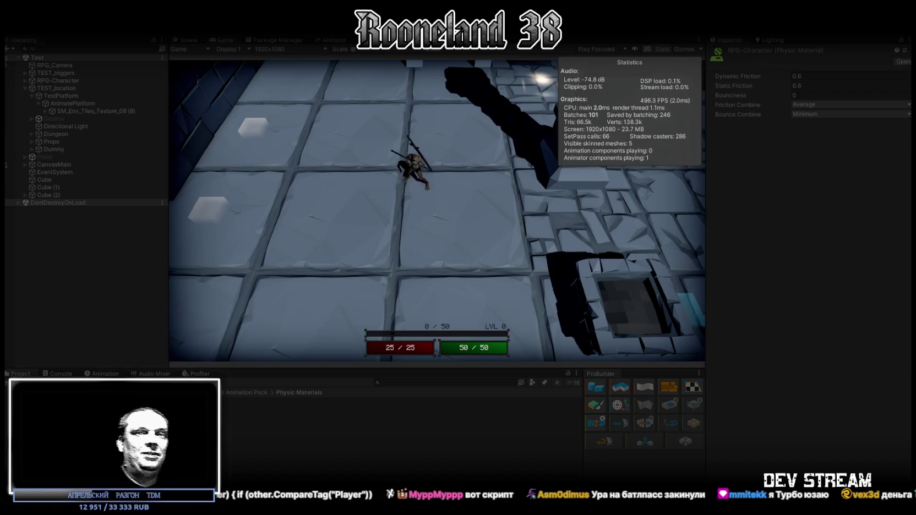
Step: Walk the character forward and up-left across the tiles, then stop the game
key(w)
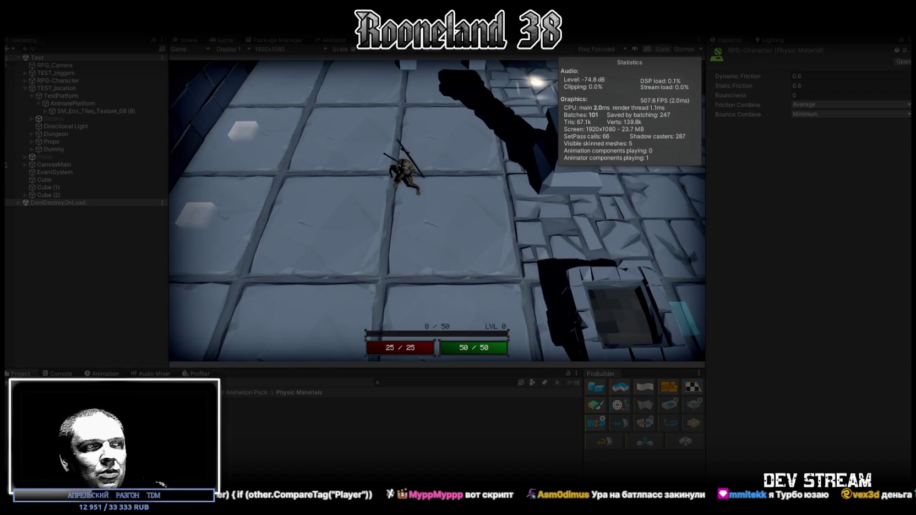
key(a)
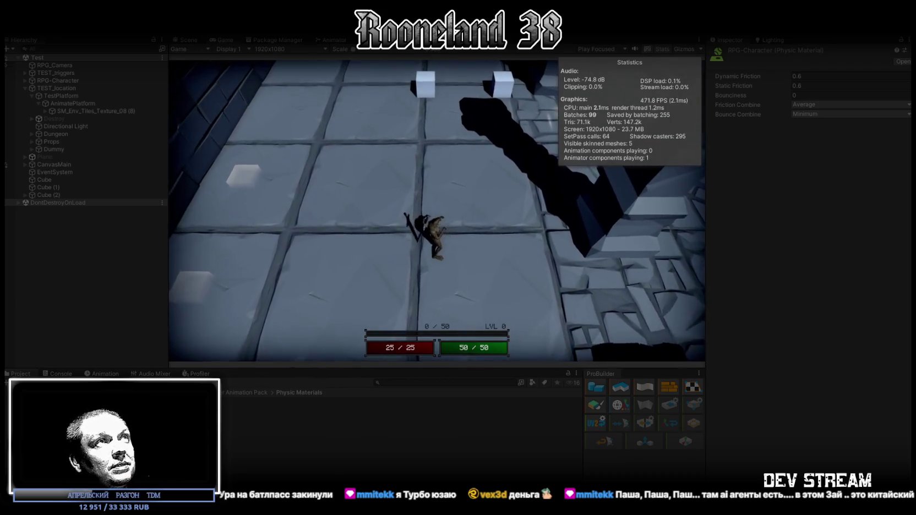
key(ctrl+p)
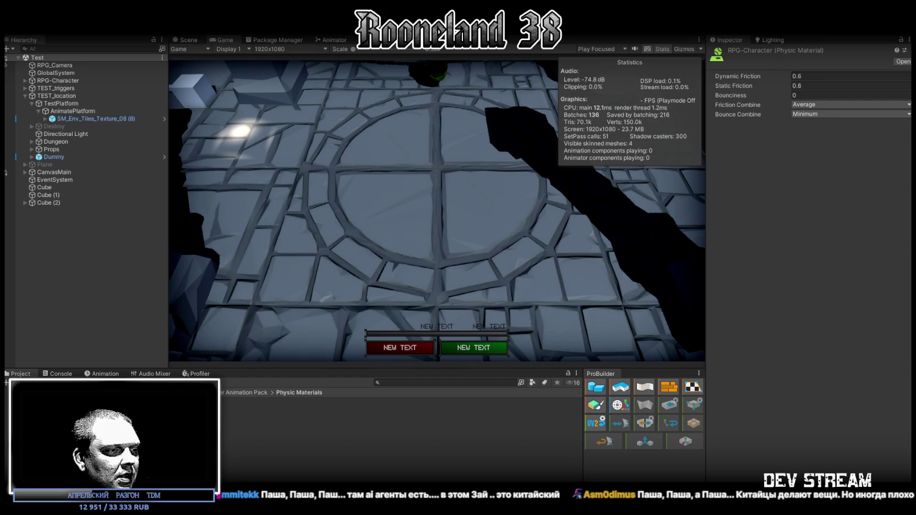
Step: Switch to RPG_Platform.cs in Visual Studio and place the cursor in the code
key(alt+Tab)
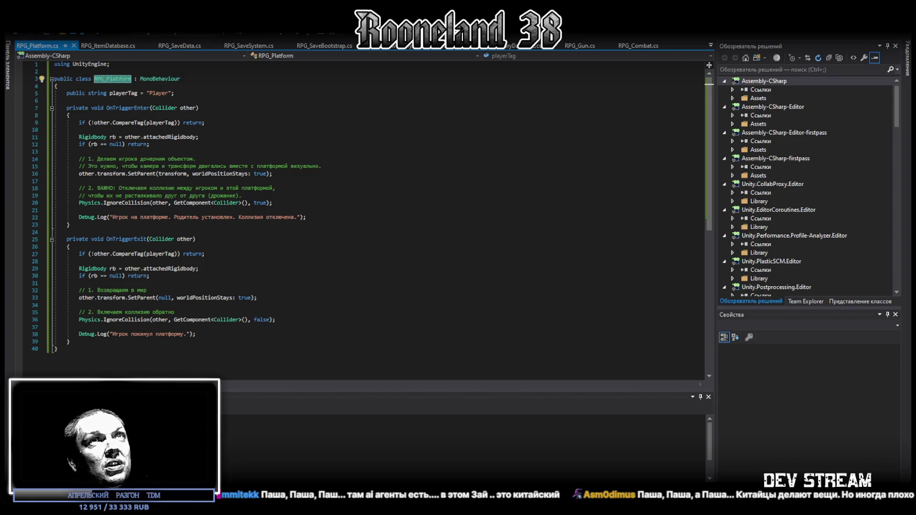
key(alt+Tab)
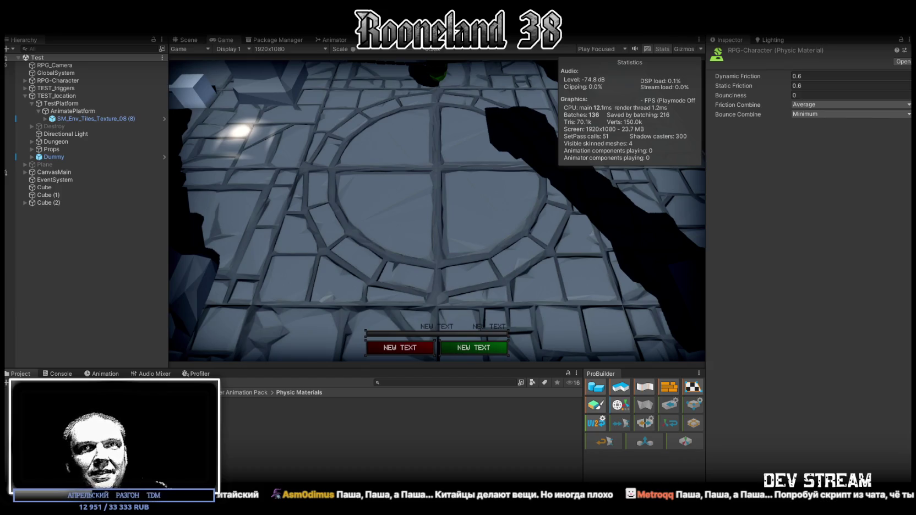
key(alt+Tab)
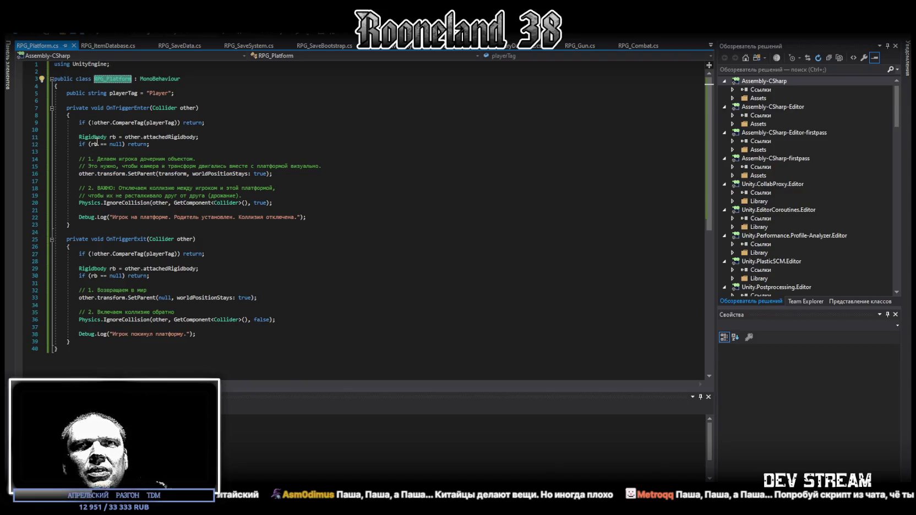
click(77, 348)
key(ctrl+a)
key(ctrl+v)
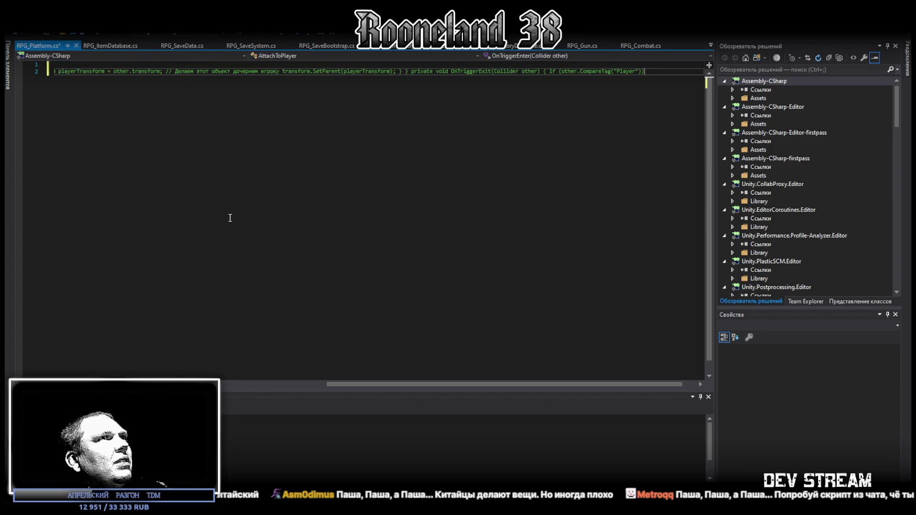
key(ctrl+z)
key(ctrl+z)
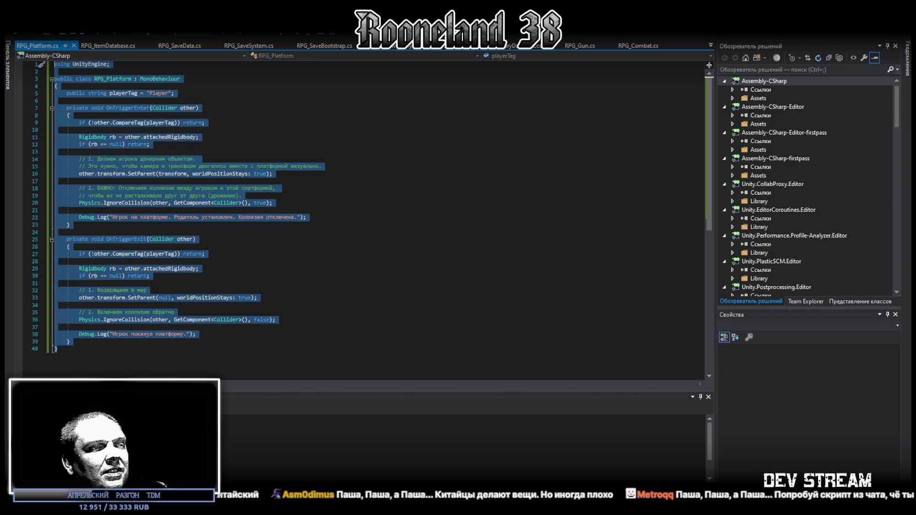
key(alt+Tab)
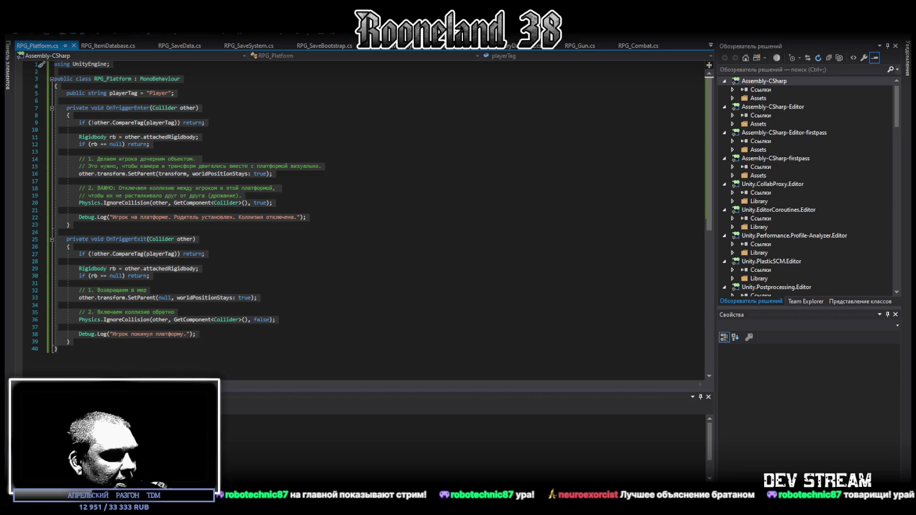
key(super+d)
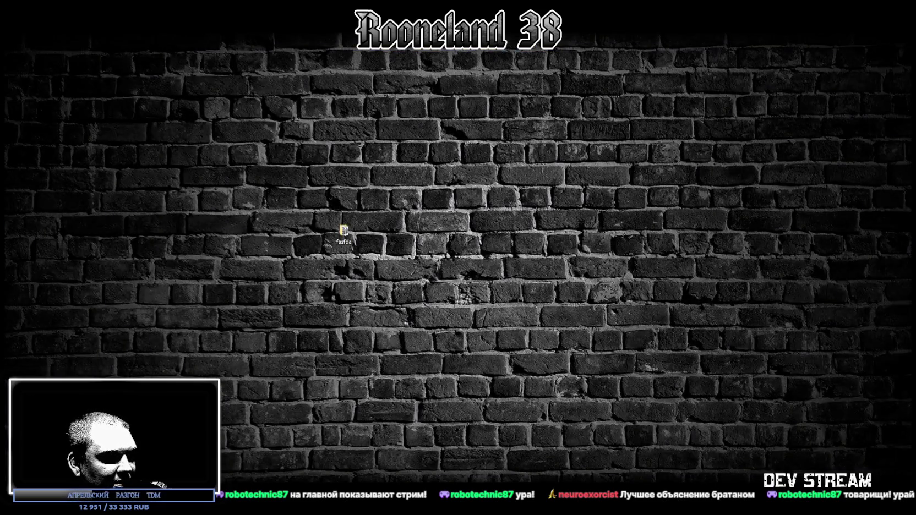
key(super+d)
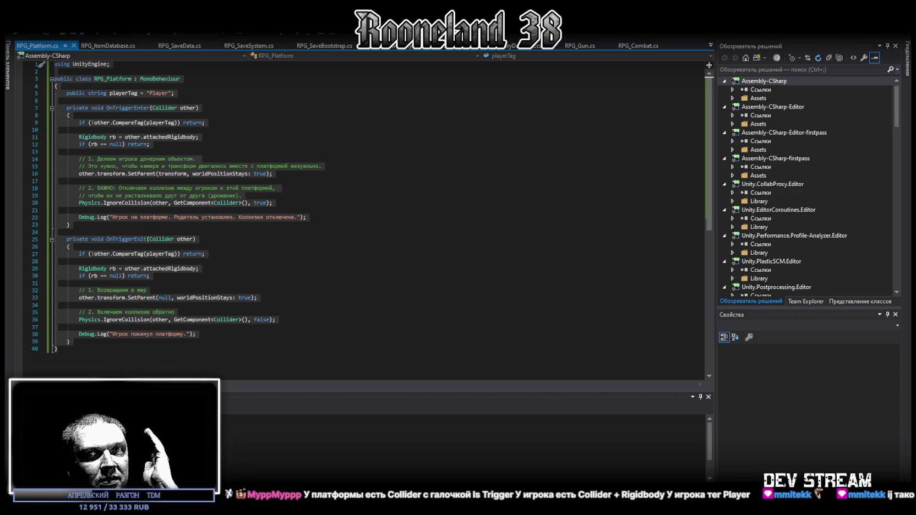
Step: Switch to the Z.ai chat in the browser
key(alt+Tab)
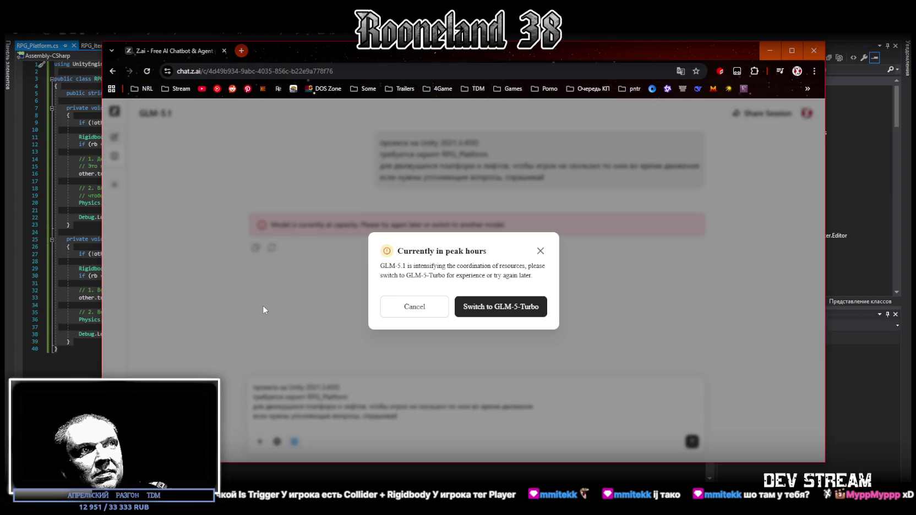
Step: Send the RPG_Platform request to GLM-5-Turbo, then paste the shorter script into Visual Studio
click(514, 308)
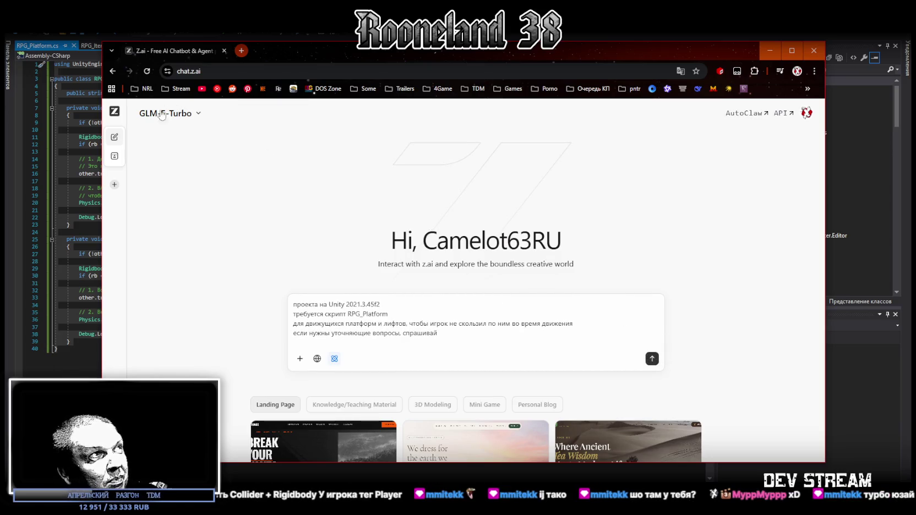
click(652, 358)
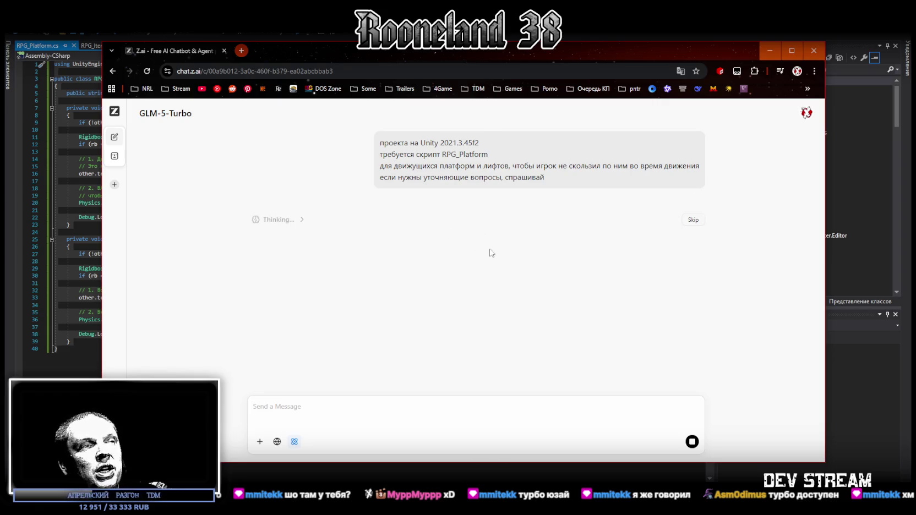
key(alt+Tab)
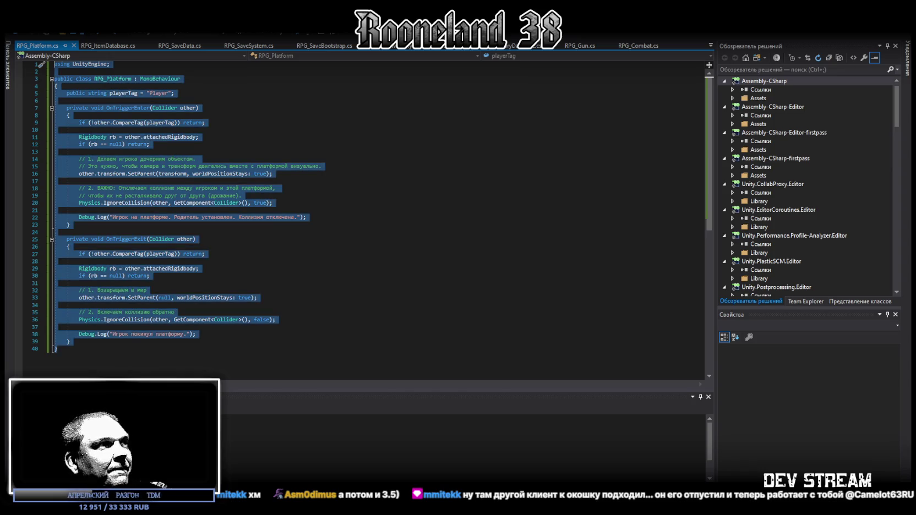
text(using UnityEngine;  public class RPG_Platform : MonoBehaviour {     [Tooltip("Тег игрока")]     public string playerTag = "Player";      private void OnTriggerEnter(Collider other)     {         if (other.CompareTag(playerTag))         {             // Делаем игрока ребенком платформы.             // worldPositionStays = true сохраняет его позицию в мире, чтобы не было рывка             other.transform.SetParent(transform, worldPositionStays: true);         }     }      private void OnTriggerExit(Collider other)     {         if (other.CompareTag(playerTag))         {             // Отцепляем игрока обратно в мир             other.transform.SetParent(null, worldPositionStays: true);         }     } })
Step: Save the shorter RPG_Platform script and return to Unity to test it
key(ctrl+s)
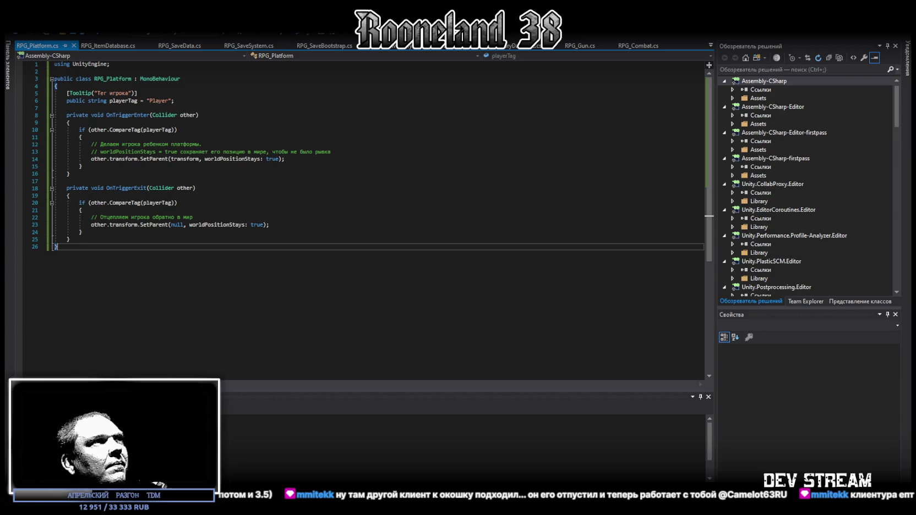
key(alt+Tab)
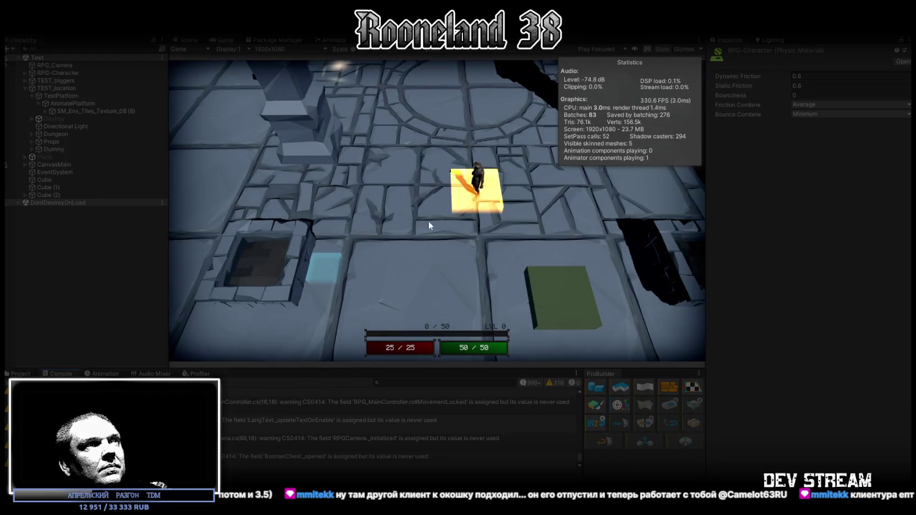
Step: In Play mode, walk the character onto the moving platform, then move and roll while riding it
key(space)
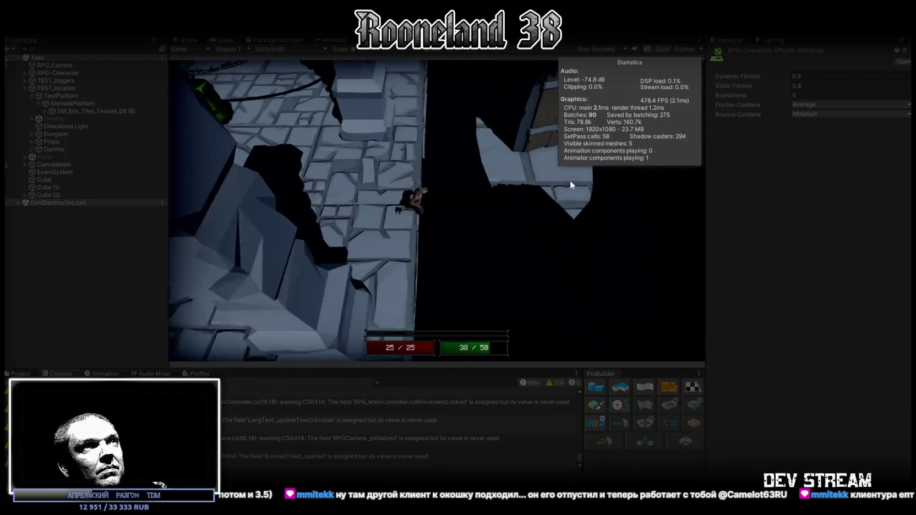
key(space)
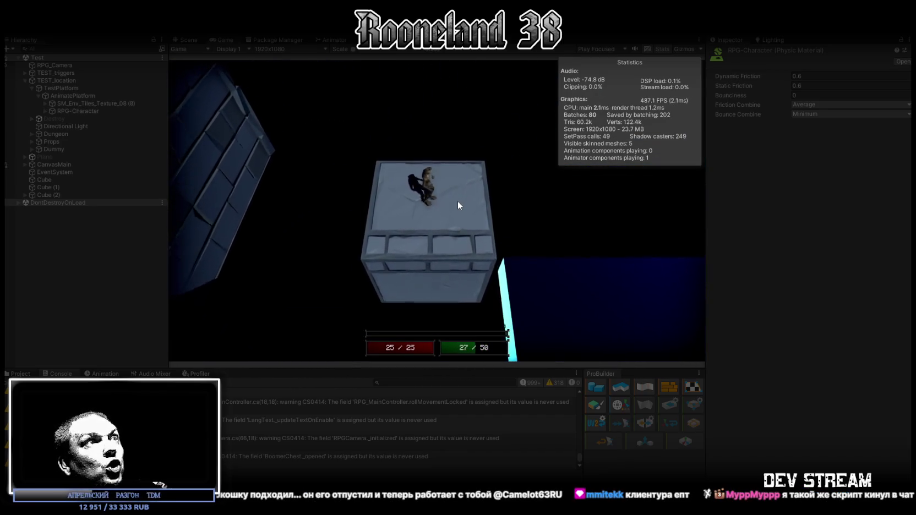
key(space)
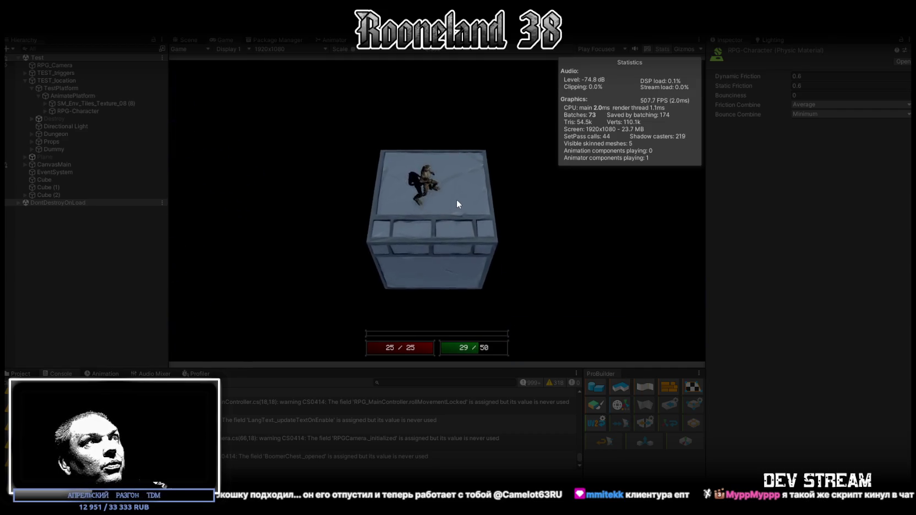
key(space)
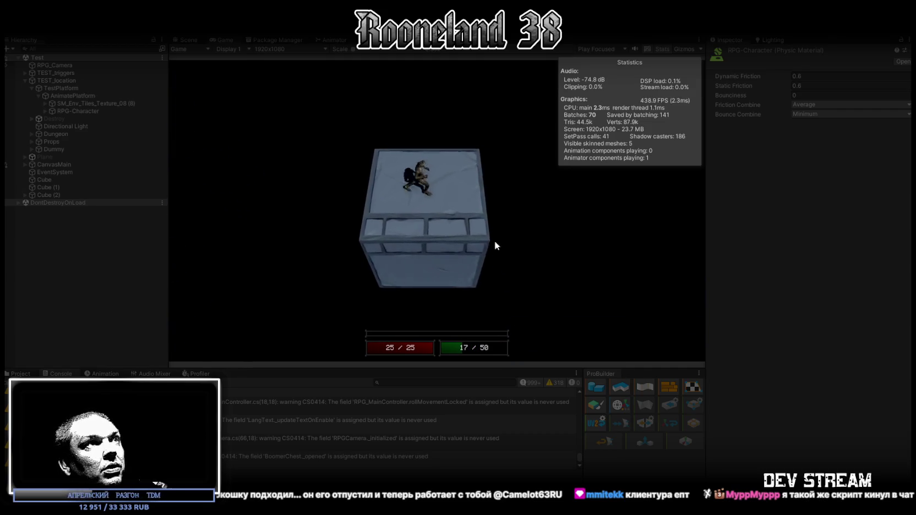
key(space)
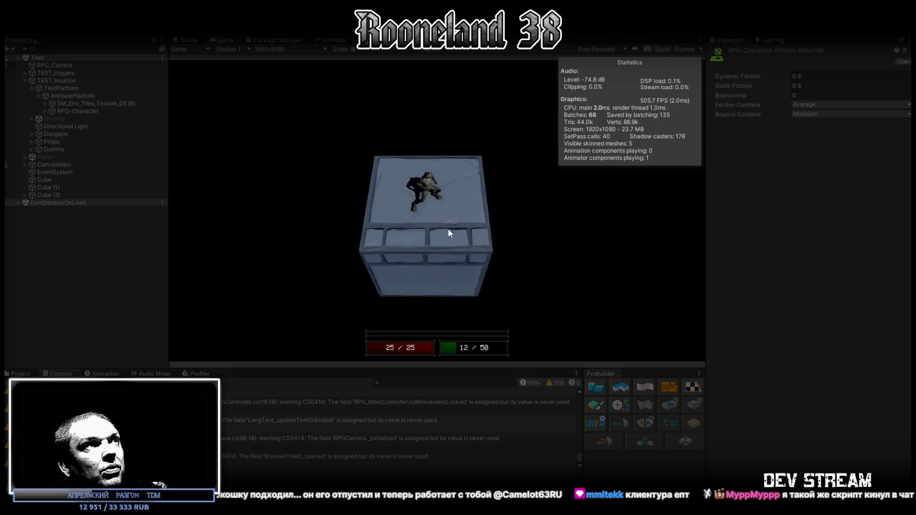
Step: Inspect RPG-Character's components, then walk the character off the platform onto the tiled floor
click(74, 110)
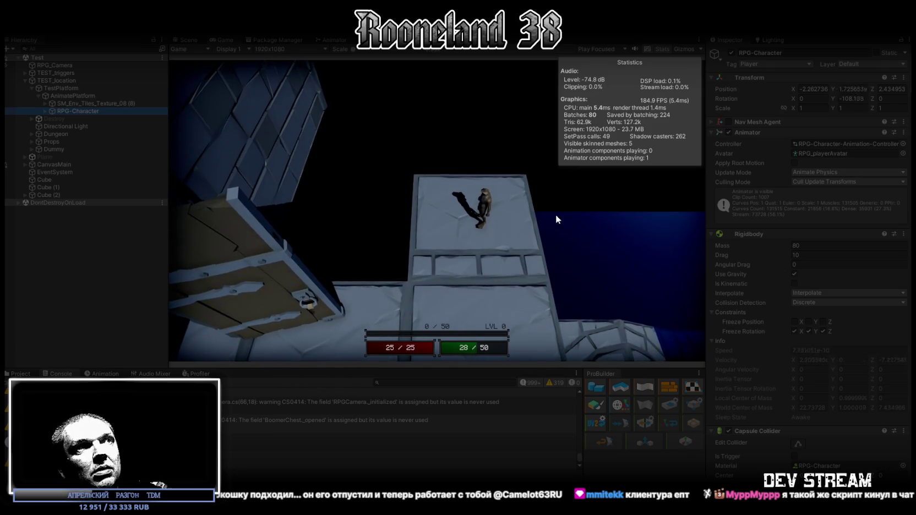
click(545, 213)
key(space)
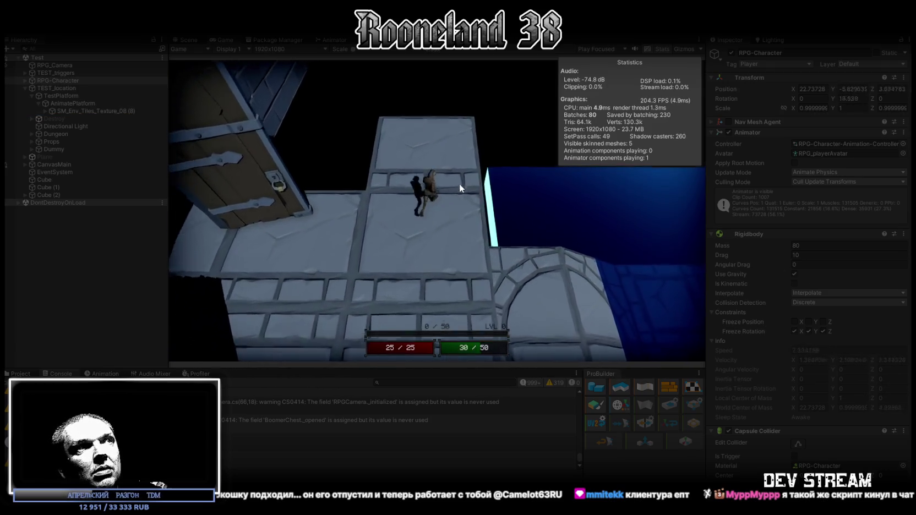
key(space)
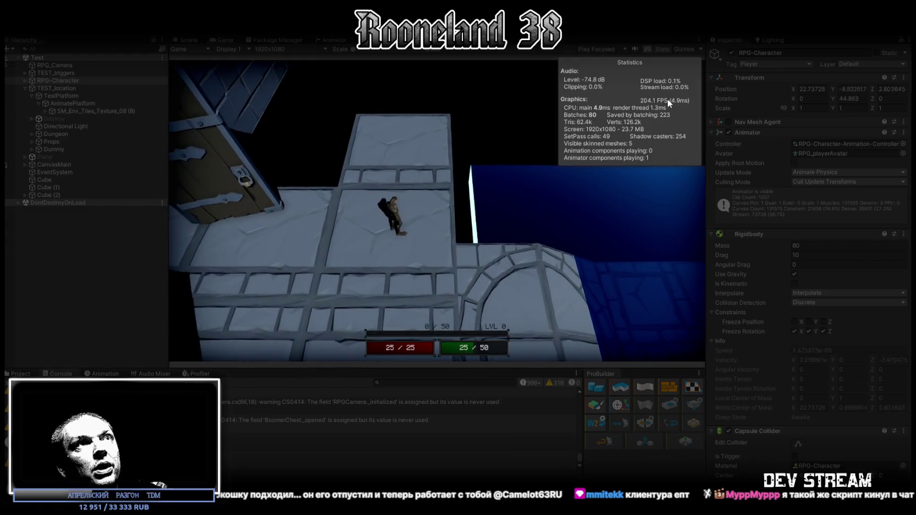
key(space)
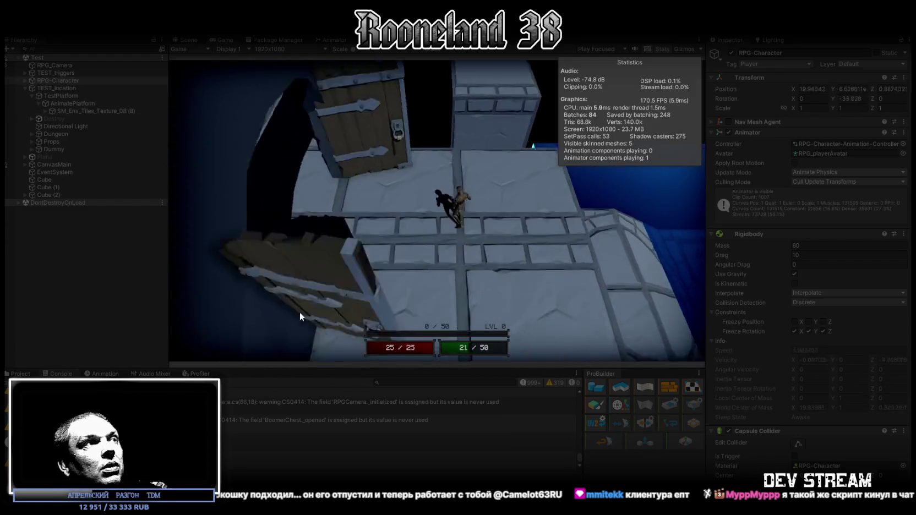
Step: Show the Profiler's live CPU graph, pick a frame, and maximize the Profiler
click(198, 374)
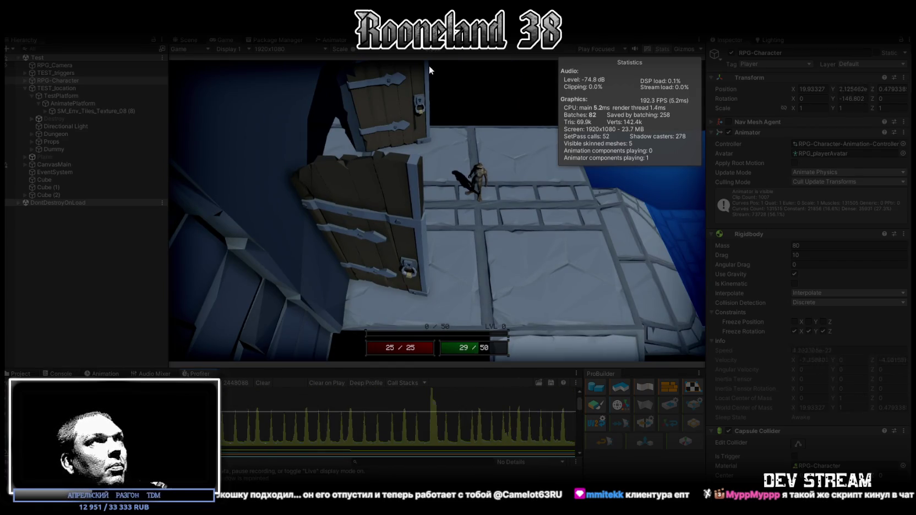
click(426, 439)
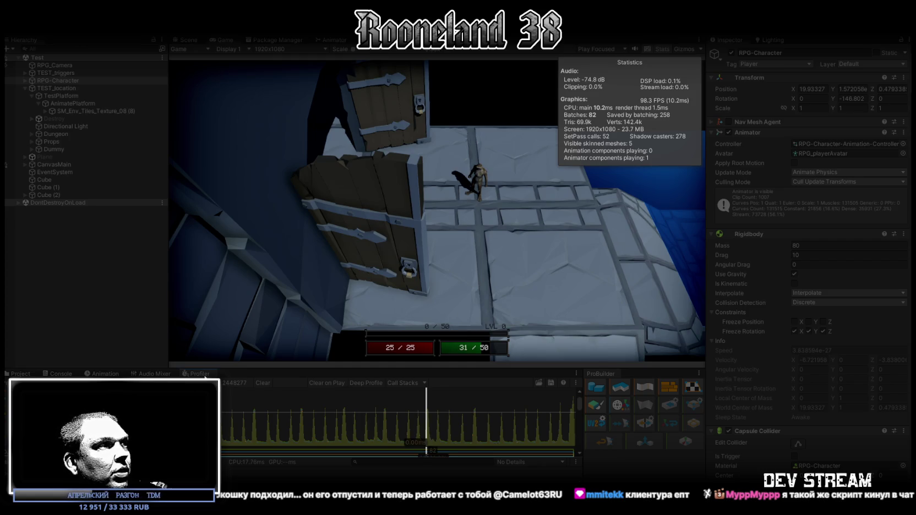
double_click(202, 375)
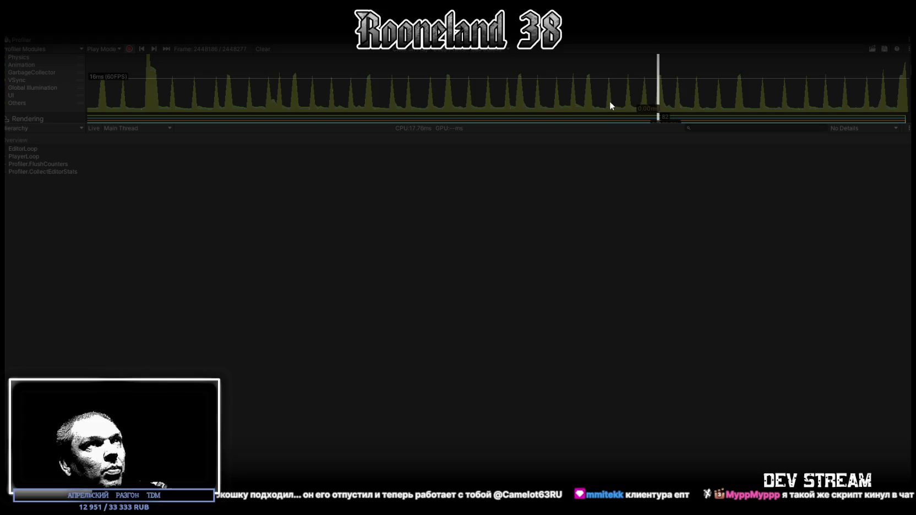
Step: Pick a frame, expand PlayerLoop (6.3%), select EditorLoop (91.7% of 16.64 ms), then restore the layout
click(587, 104)
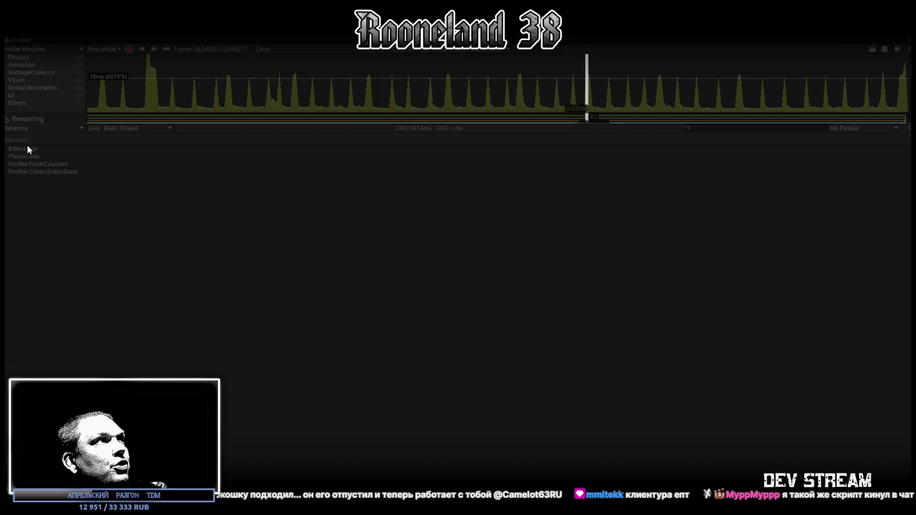
click(14, 156)
click(5, 158)
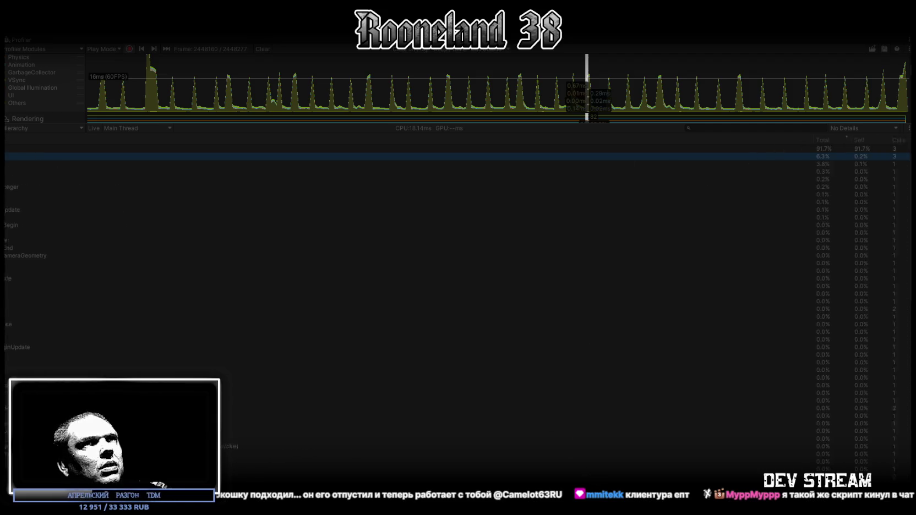
drag(673, 139, 429, 139)
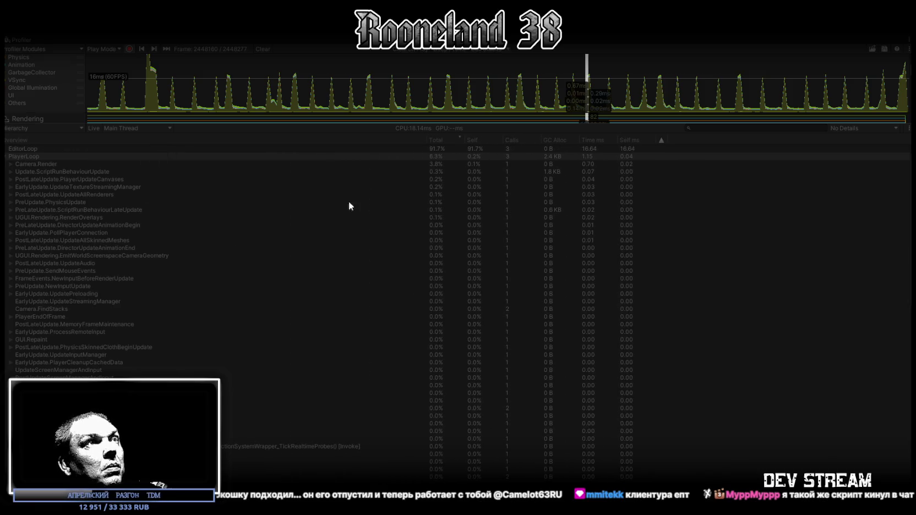
click(5, 159)
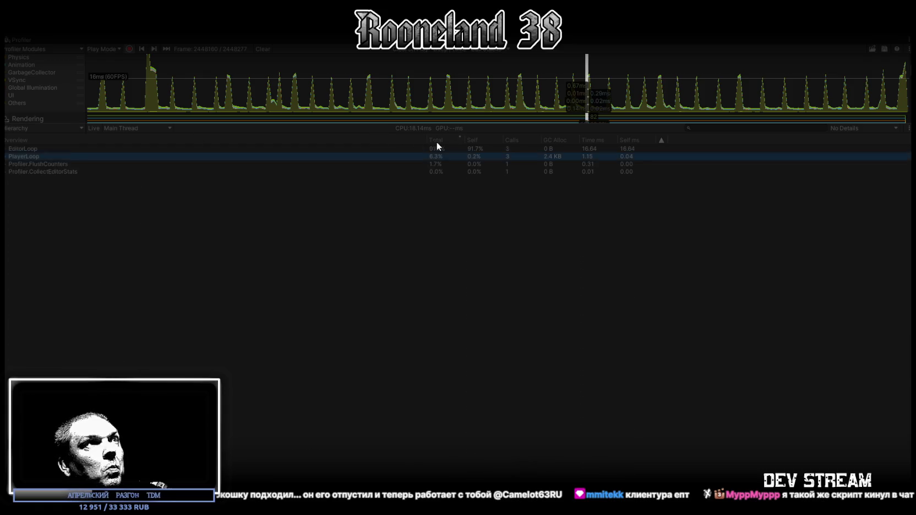
click(30, 150)
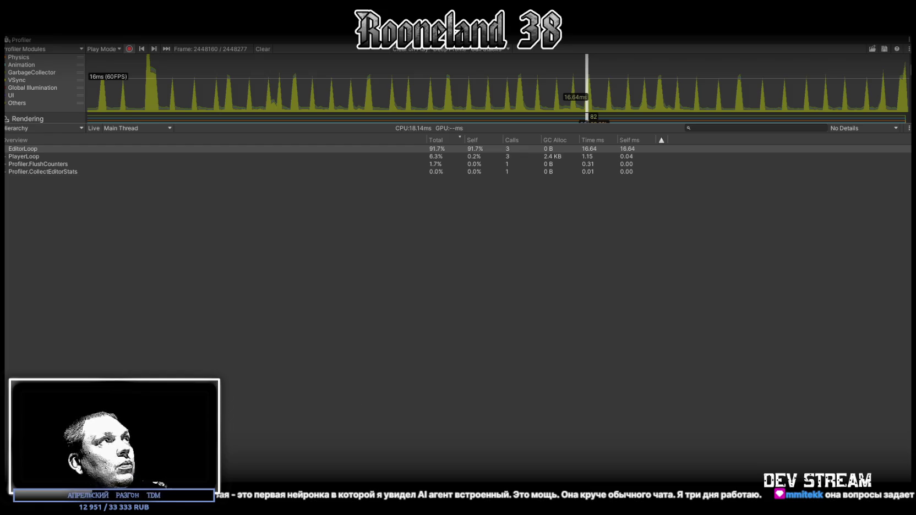
double_click(21, 42)
click(55, 80)
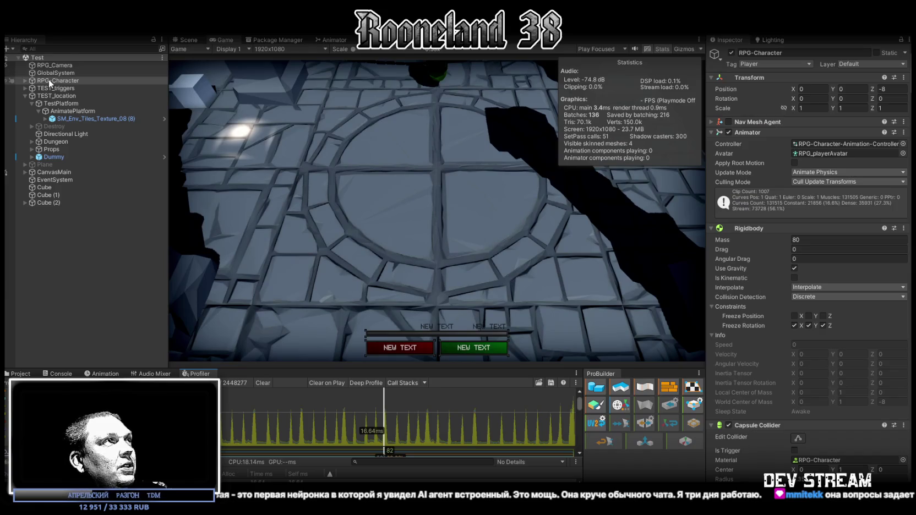
click(25, 95)
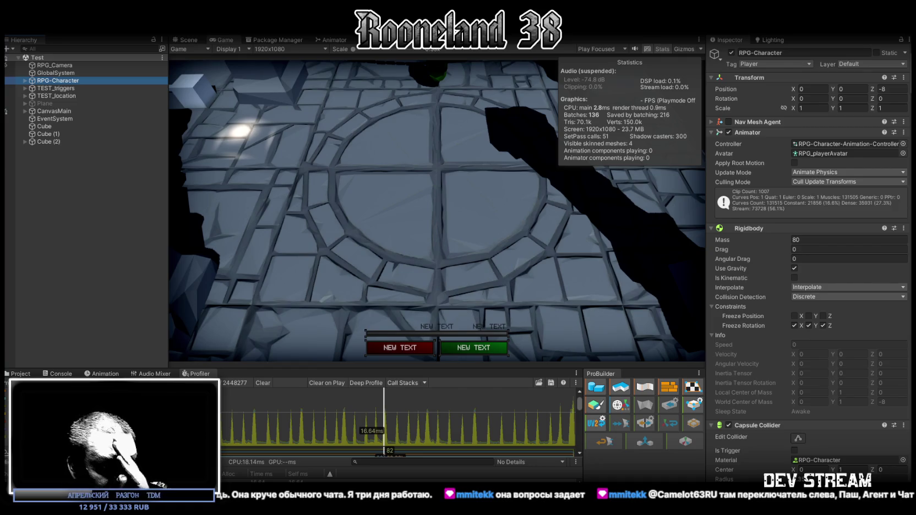
Step: In Visual Studio, replace RPG_Platform.cs with the pasted Rigidbody LayerMask version and save it
key(alt+Tab)
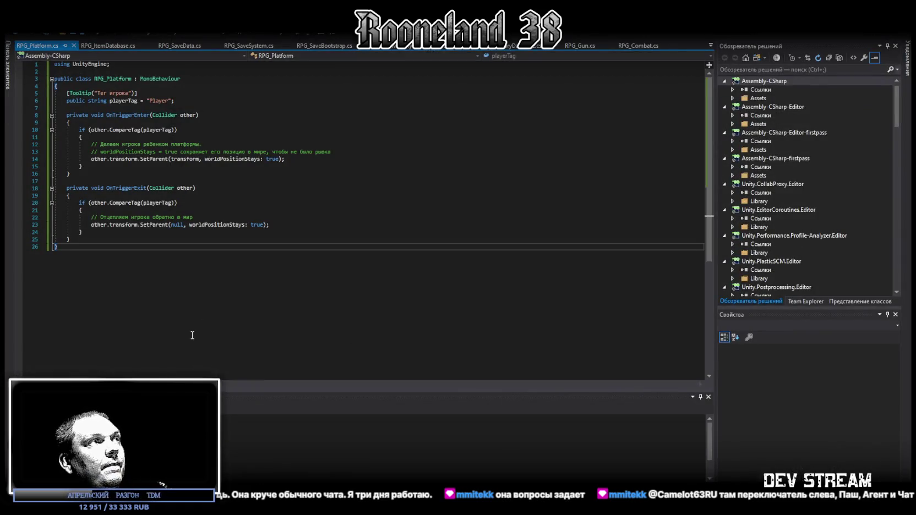
key(ctrl+a)
key(ctrl+v)
key(ctrl+s)
scroll(448, 181, up, 4)
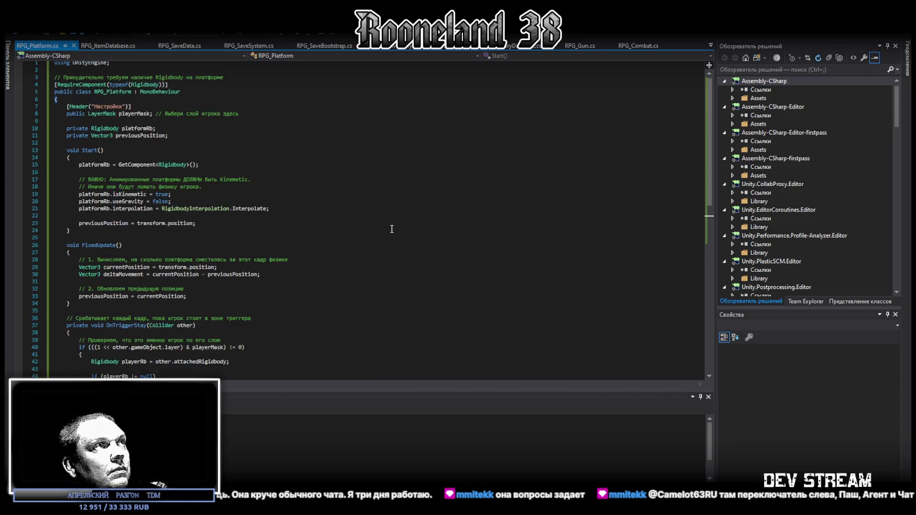
Step: Let Unity recompile the scripts, then bring the Z.ai chat back and move it up
key(alt+Tab)
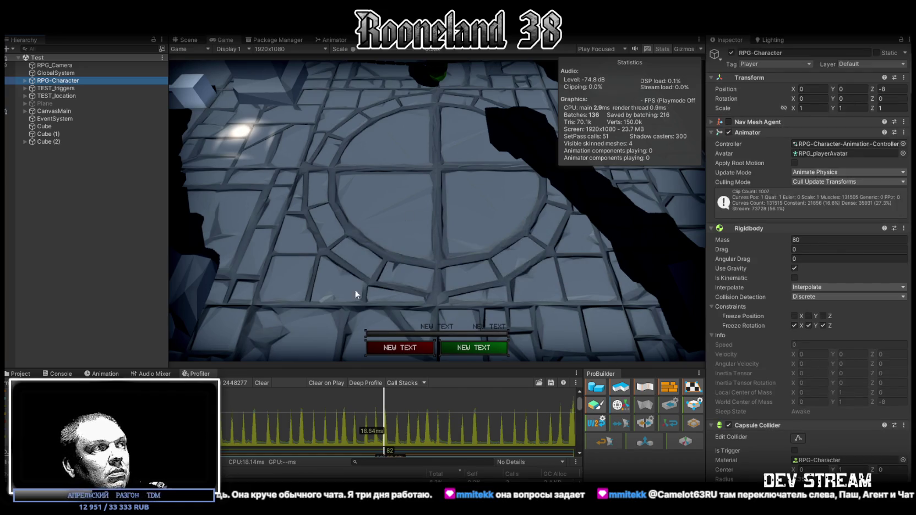
key(alt+Tab)
drag(424, 152, 460, 59)
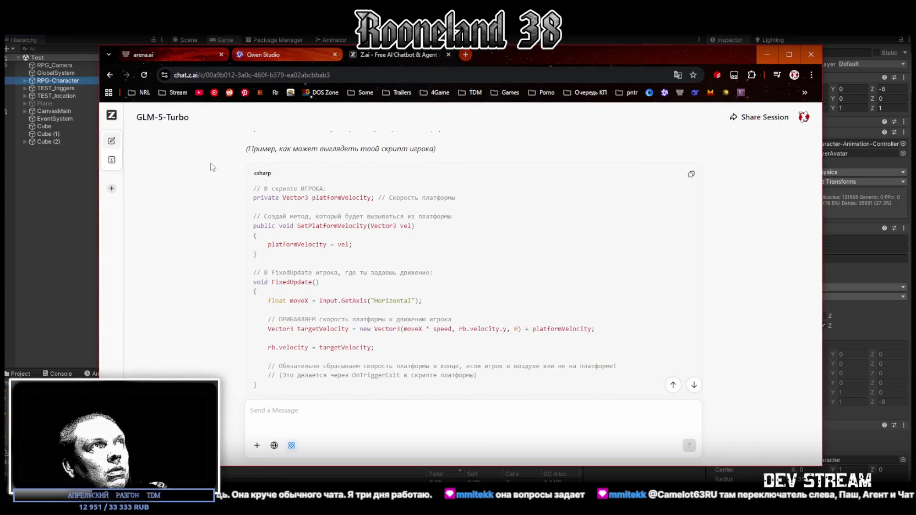
Step: Minimize the Z.ai chat window to get back to Unity
click(766, 54)
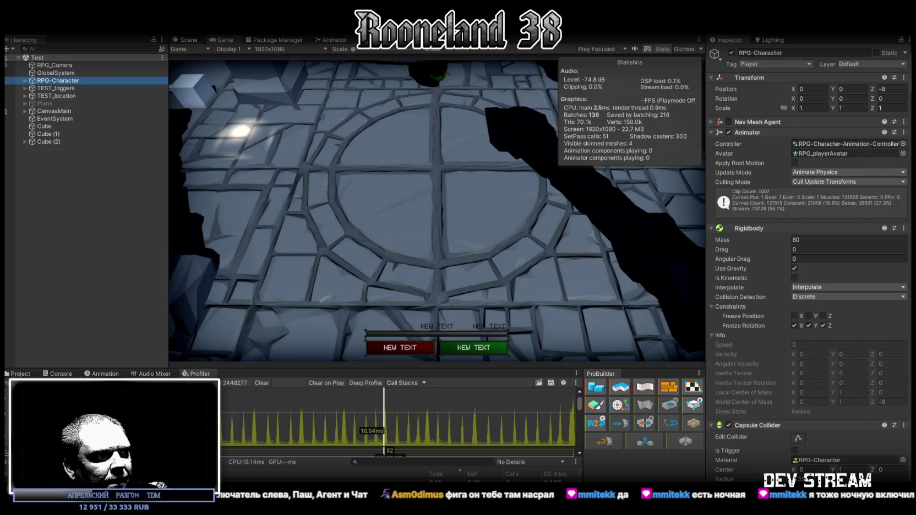
Step: In Physic Materials, set RPG-Character's Dynamic and Static Friction to 0 with Minimum Friction Combine
click(302, 241)
click(58, 374)
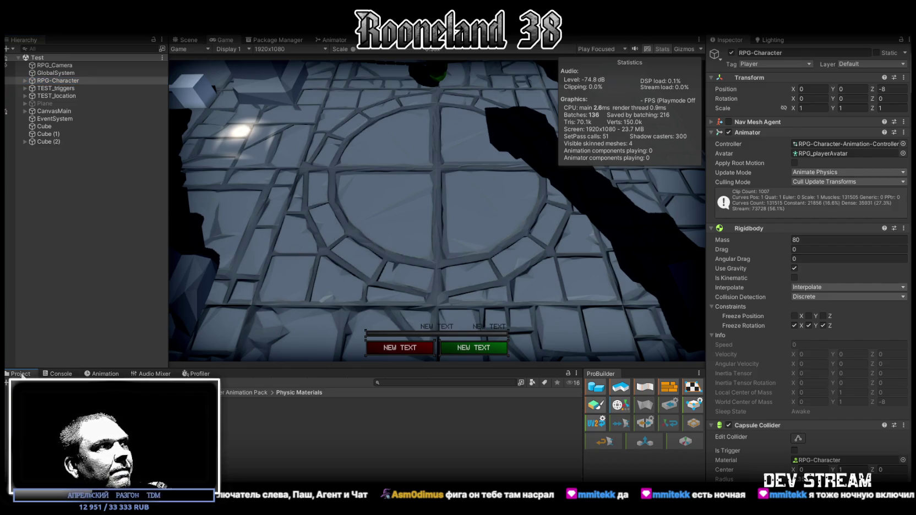
click(20, 374)
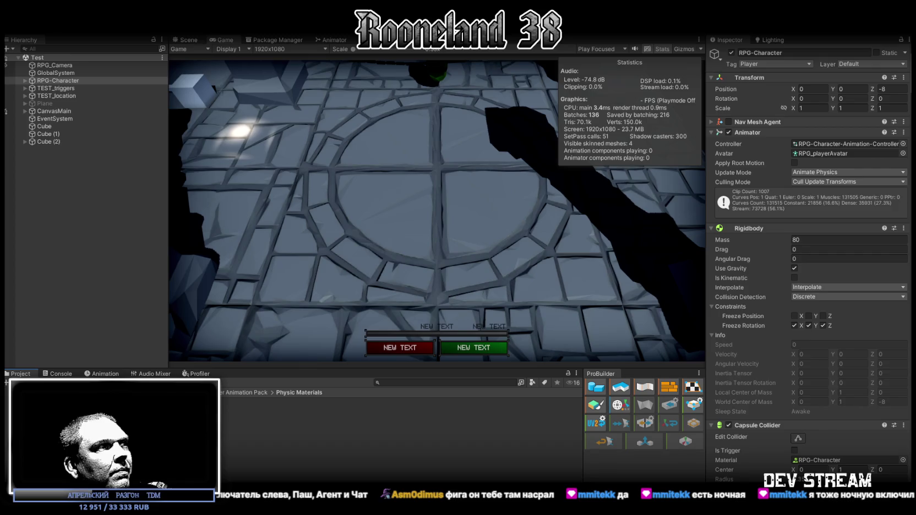
click(138, 407)
click(835, 76)
text(0)
key(Tab)
text(0)
click(814, 105)
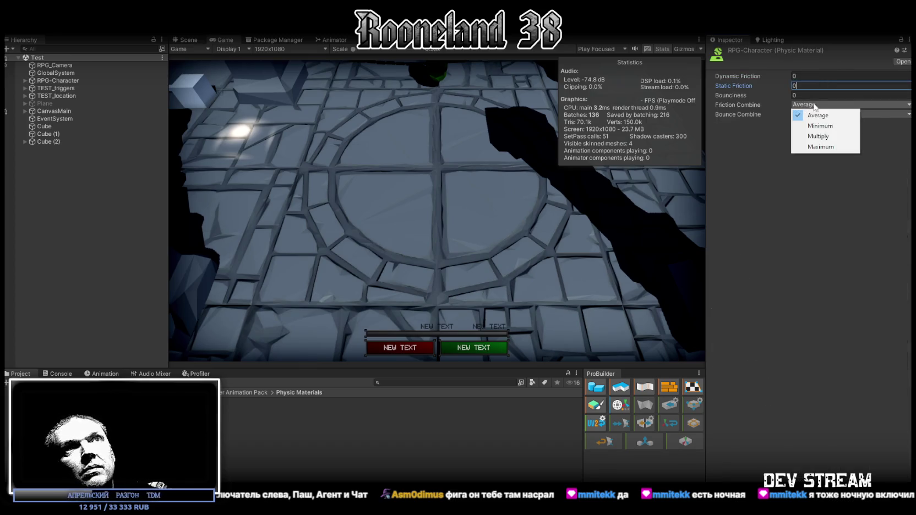
click(820, 126)
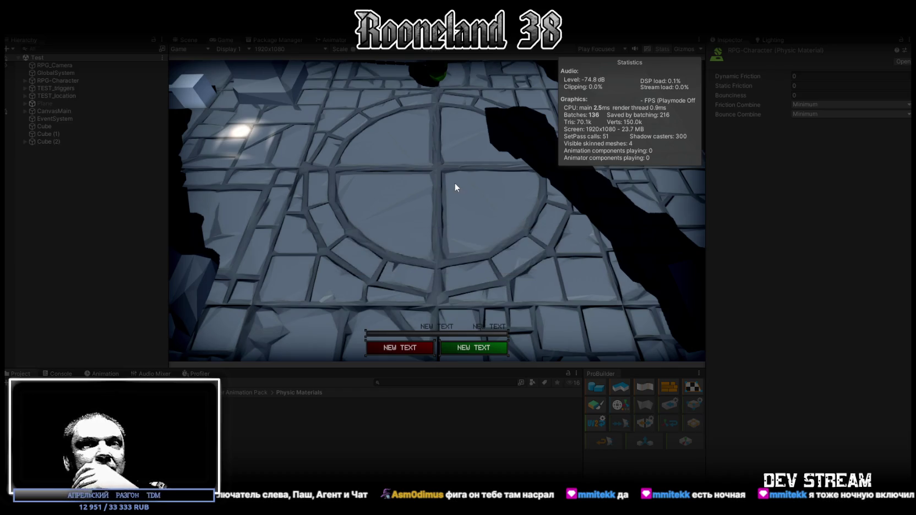
key(w)
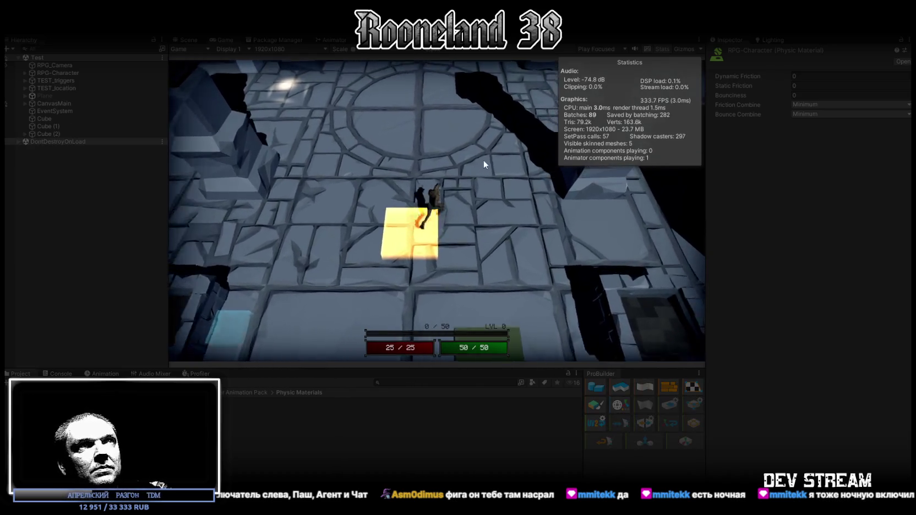
key(w)
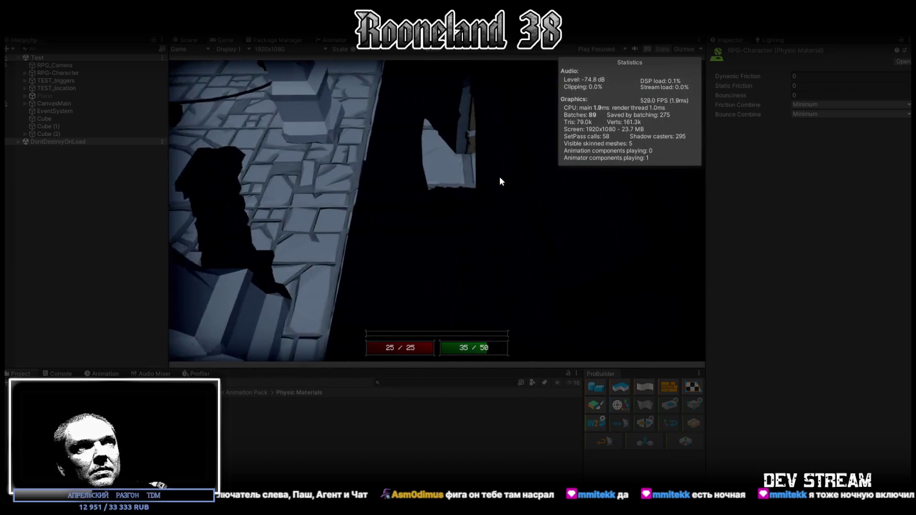
key(w)
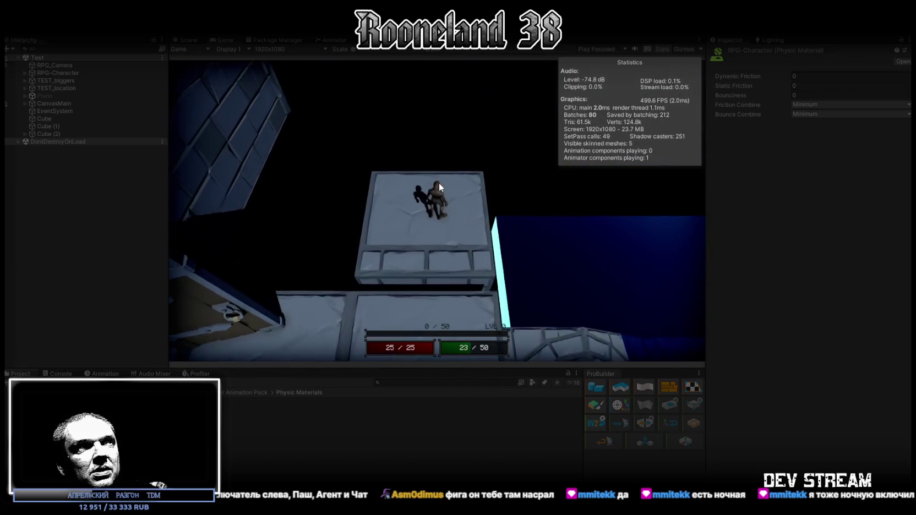
key(w)
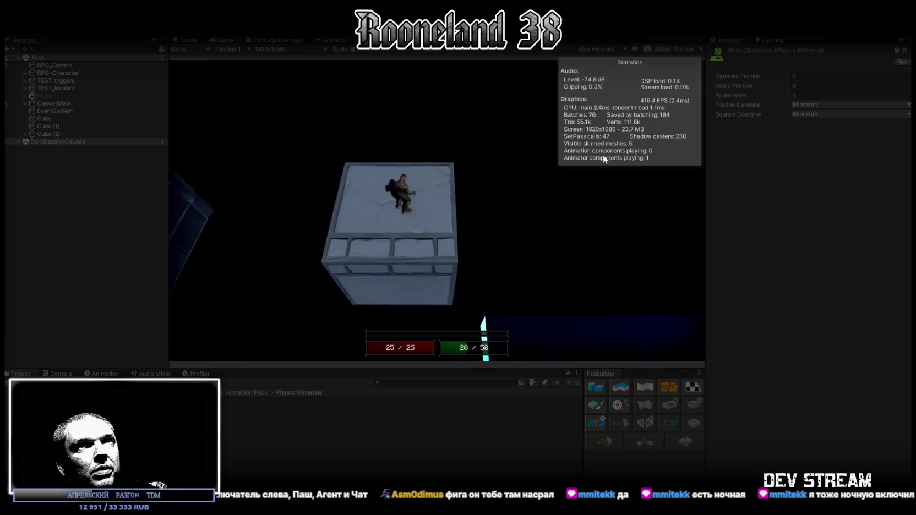
key(w)
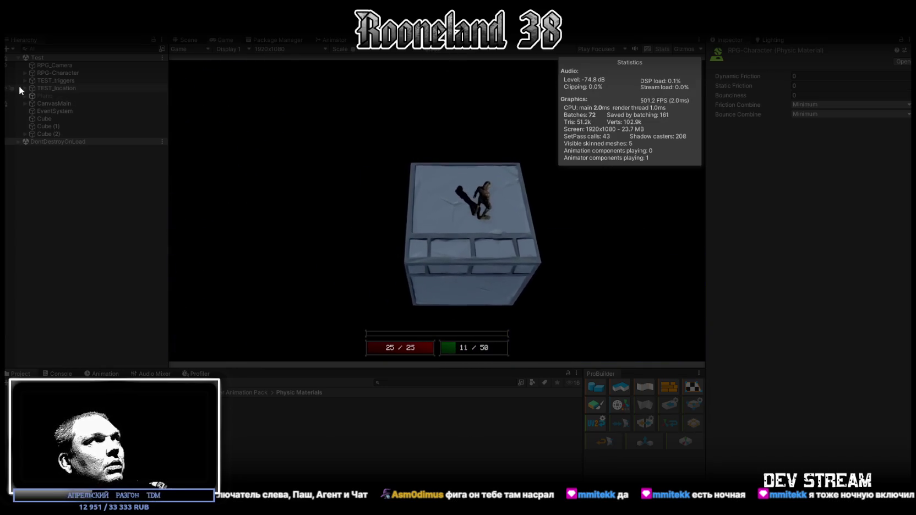
key(ctrl+p)
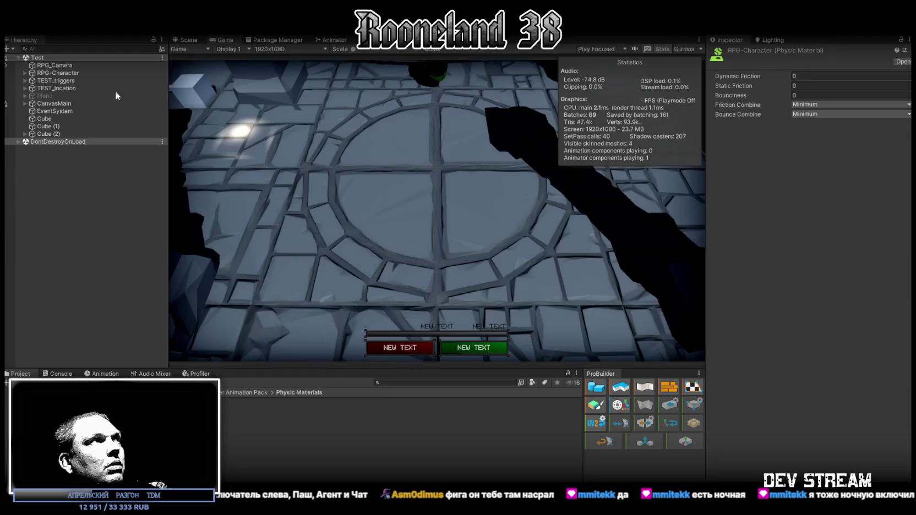
Step: Under TEST_location, set AnimatePlatform's RPG_Platform Player Mask to the Default layer
click(25, 111)
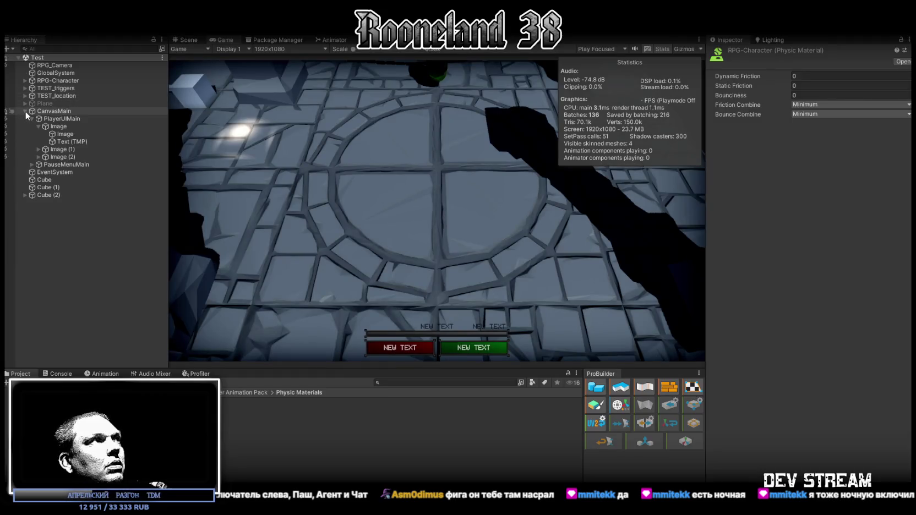
click(37, 127)
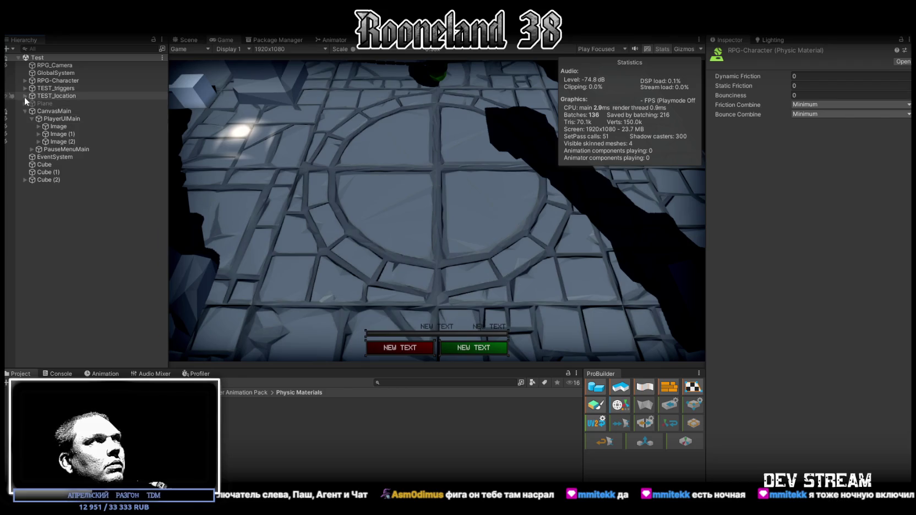
click(25, 95)
click(68, 112)
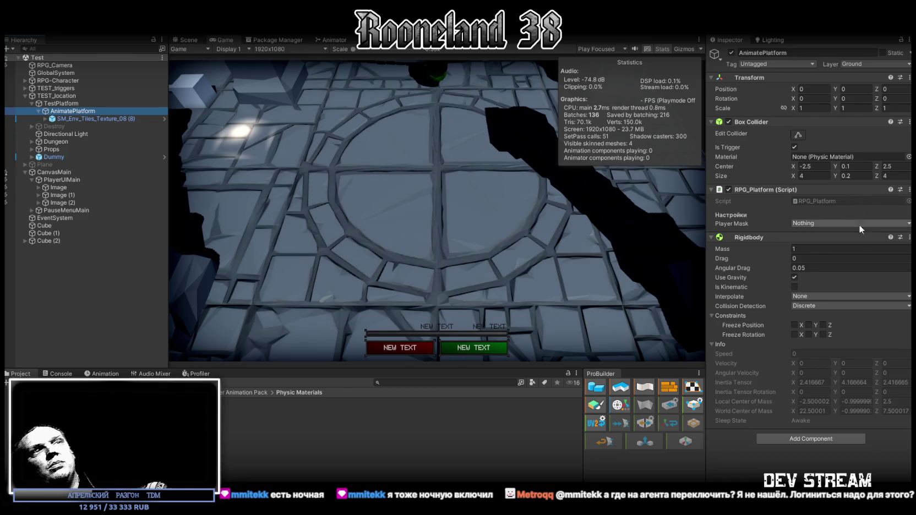
click(828, 222)
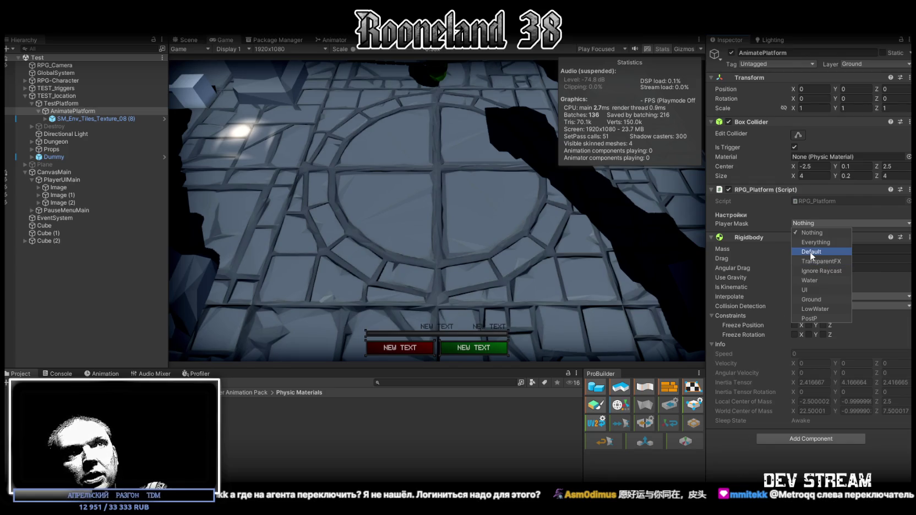
click(814, 251)
click(725, 455)
Step: Set RPG-Character and all its children to the Default layer, then save the scene
click(58, 80)
click(874, 65)
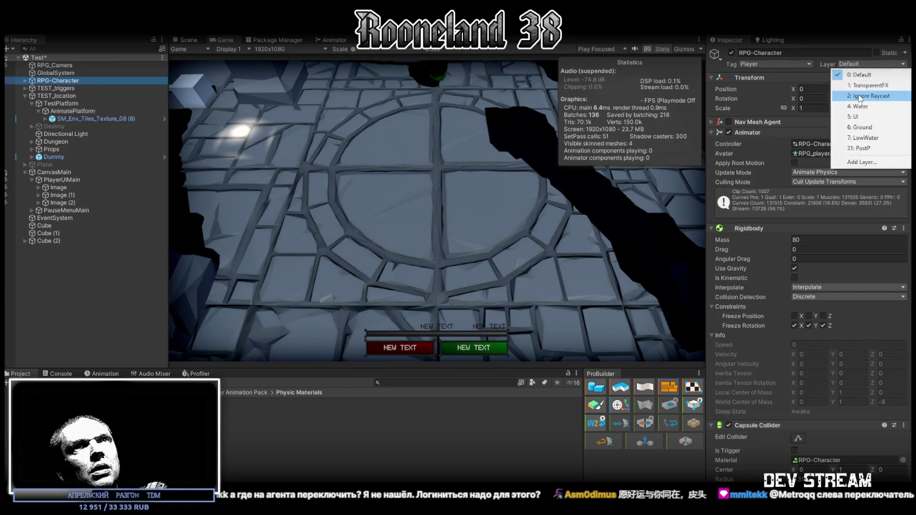
click(859, 74)
click(419, 281)
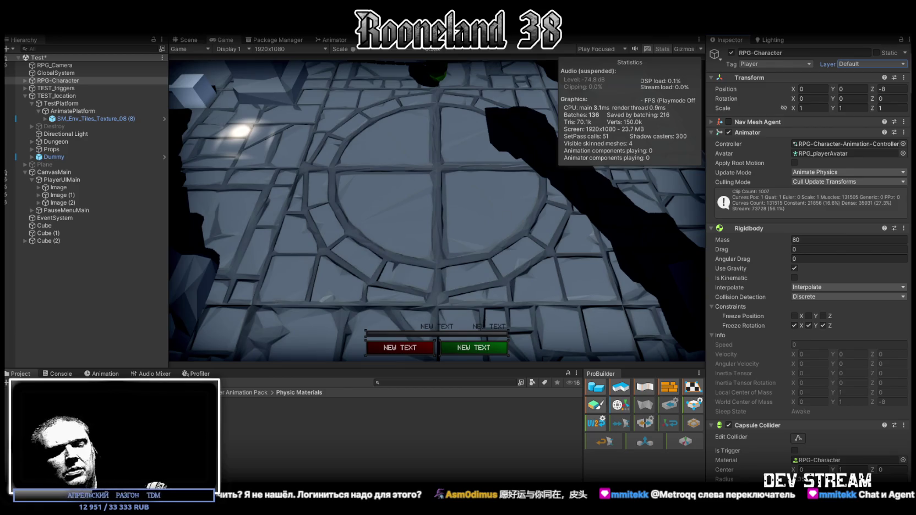
key(ctrl+s)
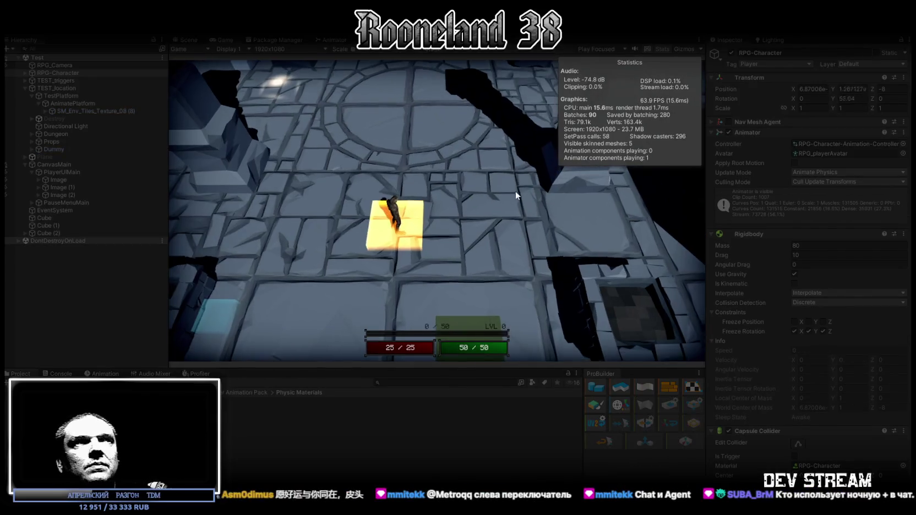
Step: Play-test walking the character across the platforms onto the raised block, then stop
key(w)
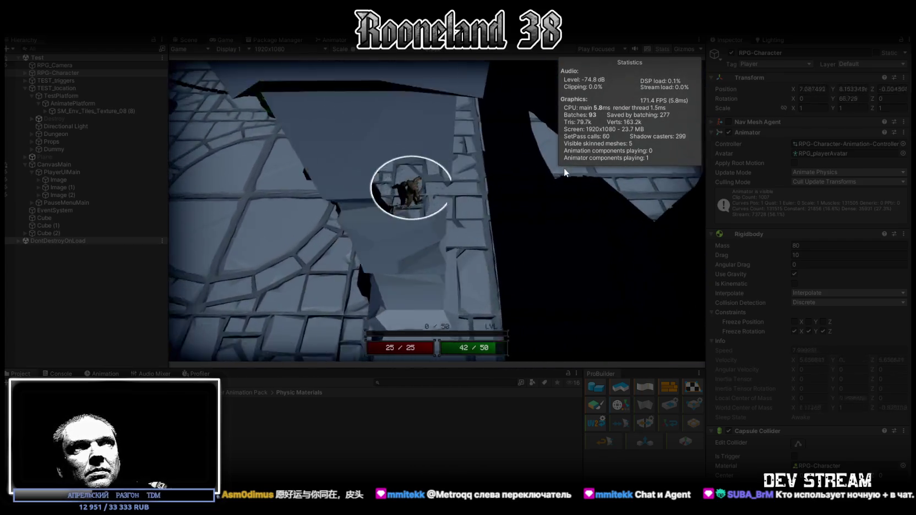
key(w)
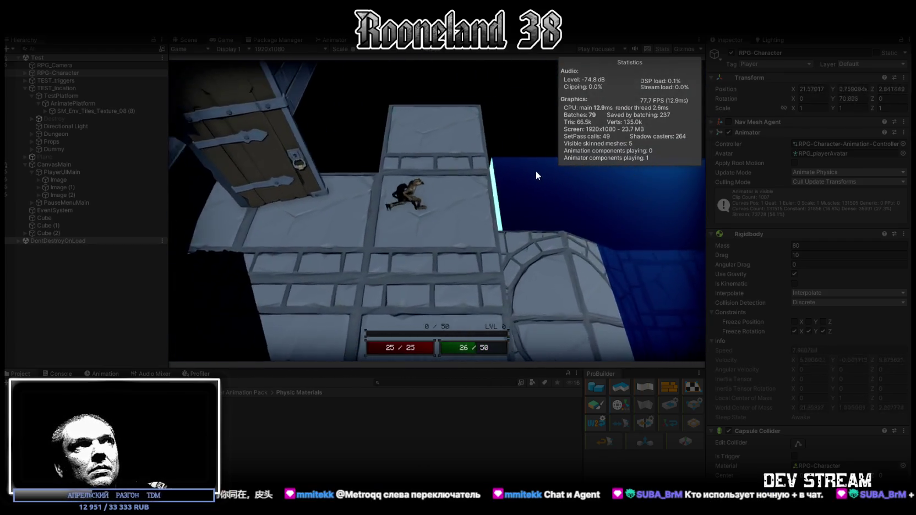
key(w)
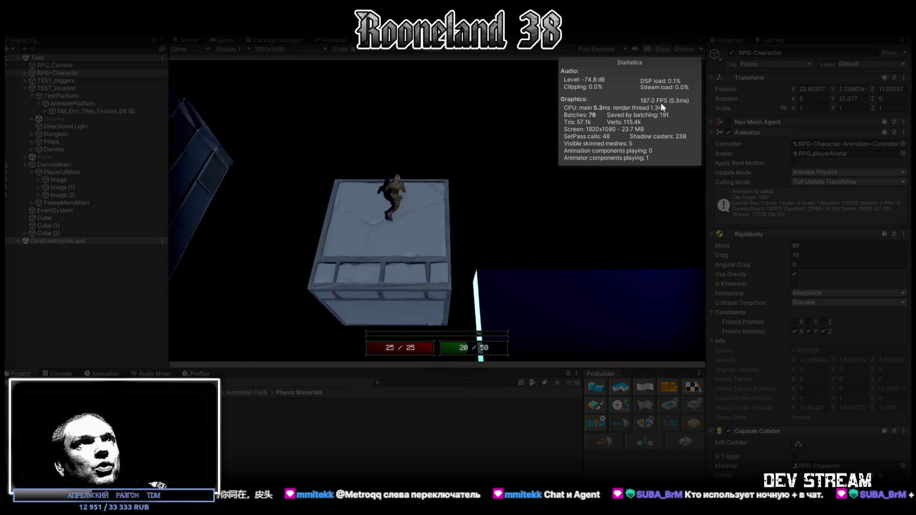
key(w)
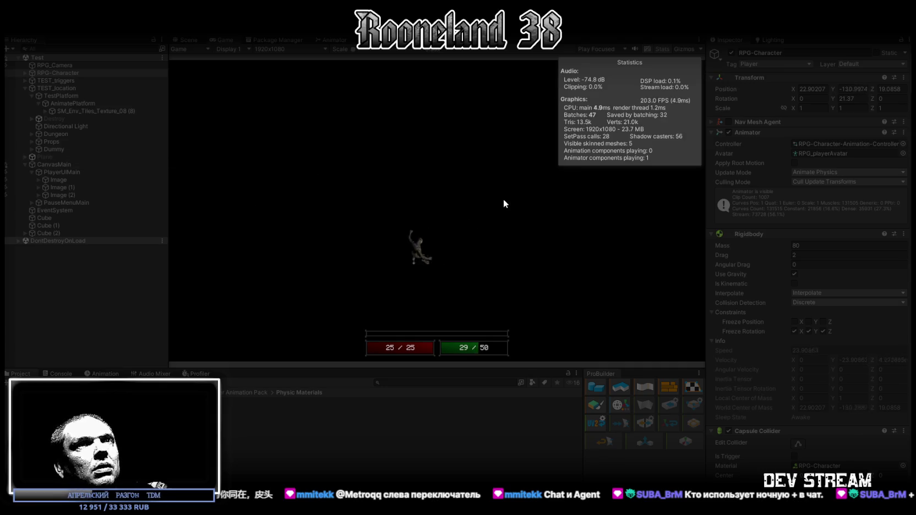
click(458, 26)
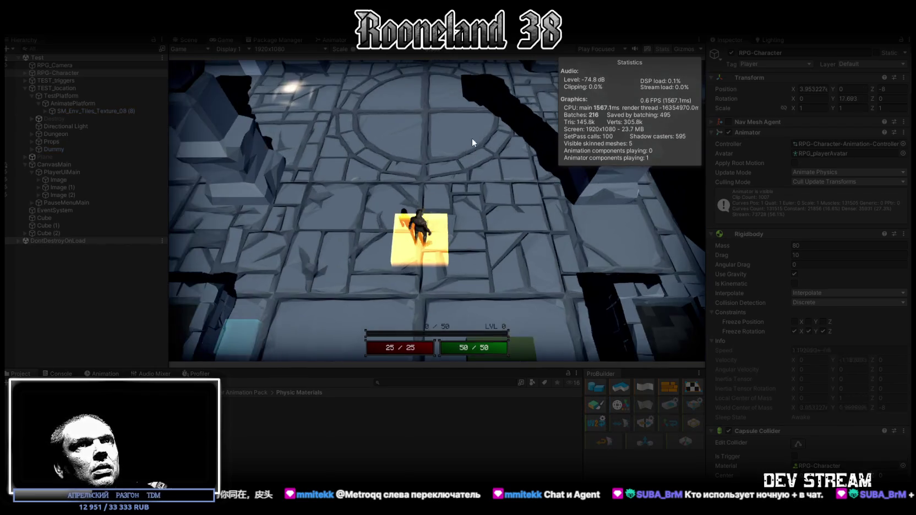
Step: Play-test again, running onto the rising platform and riding it, then stop Play mode
key(shift+w)
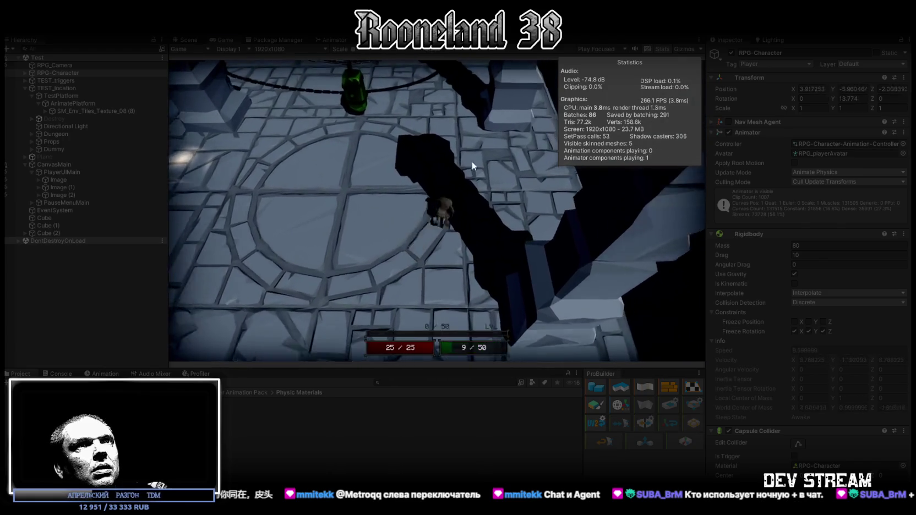
key(shift+w)
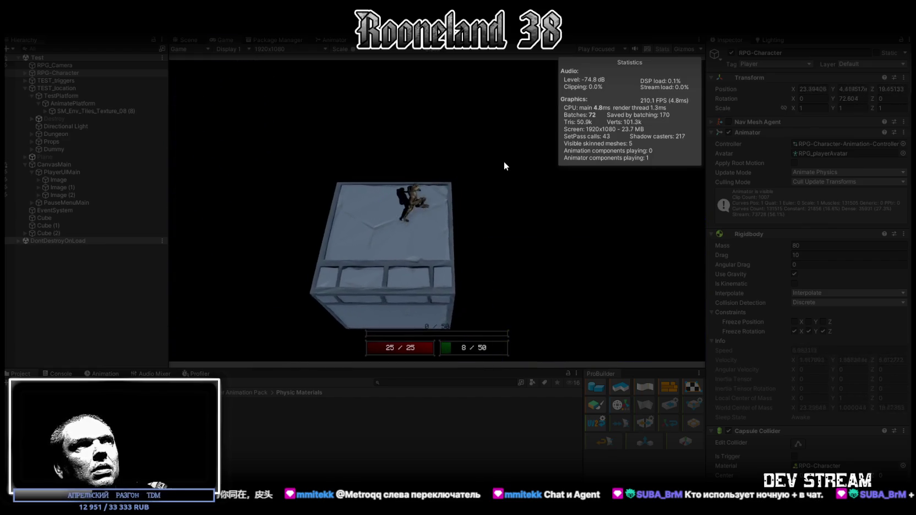
key(space)
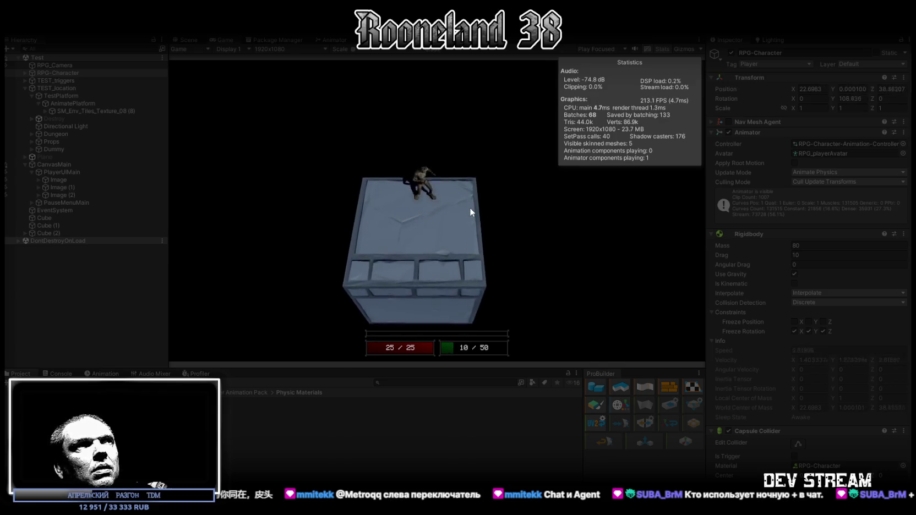
key(s)
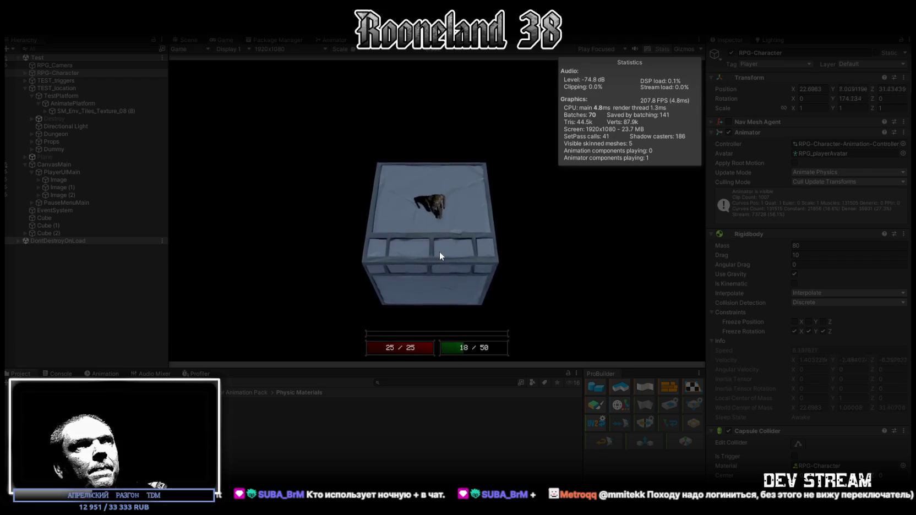
key(shift)
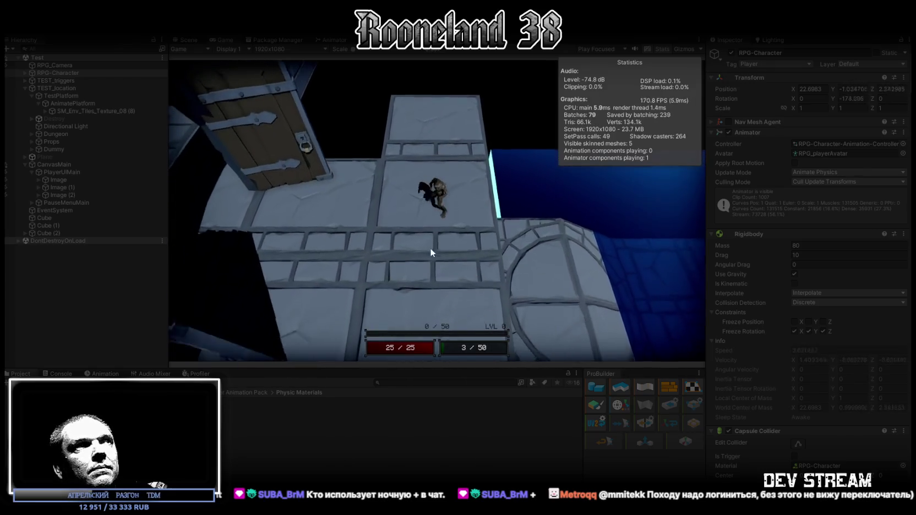
key(w)
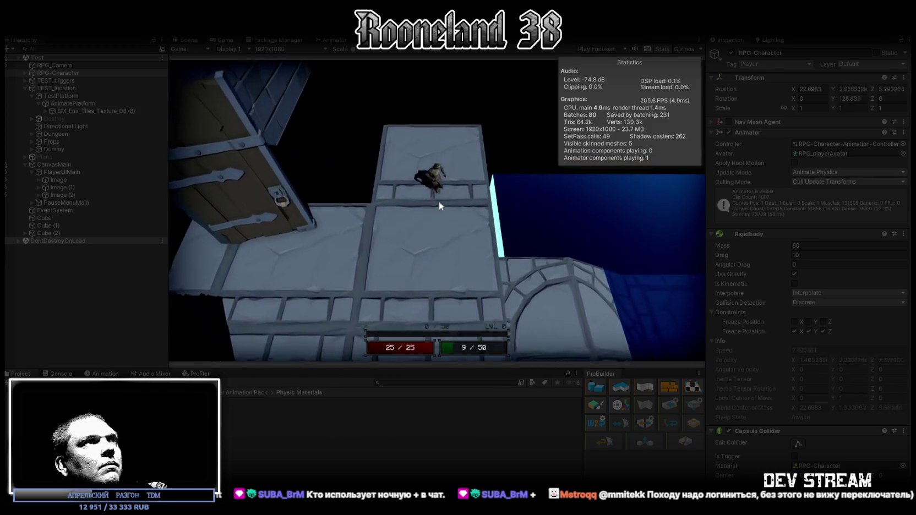
key(ctrl+p)
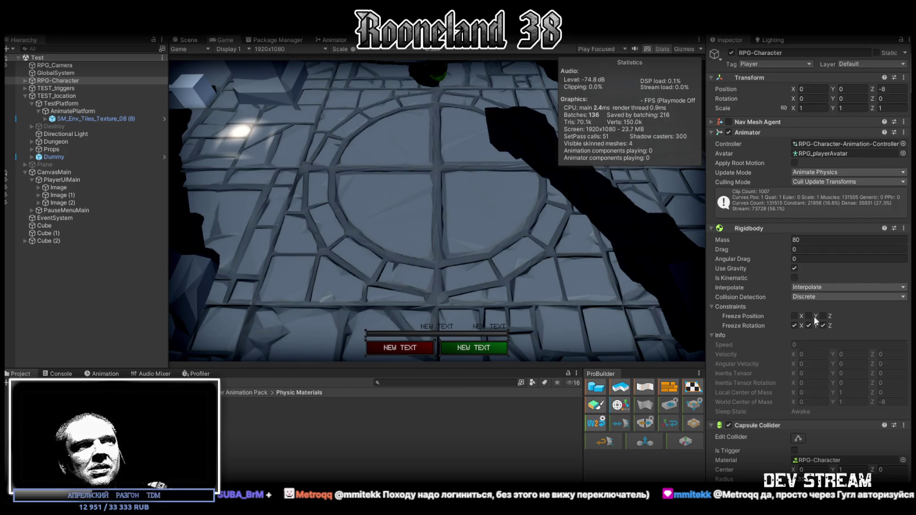
click(518, 340)
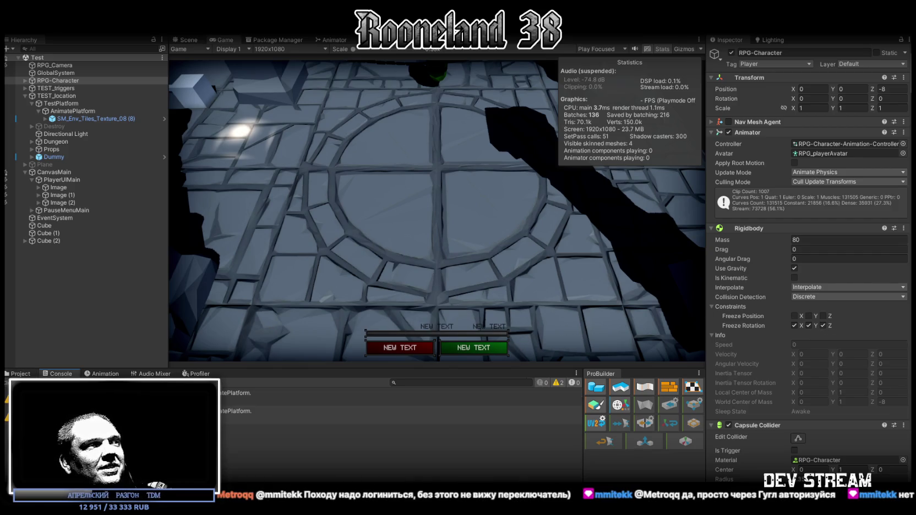
click(22, 373)
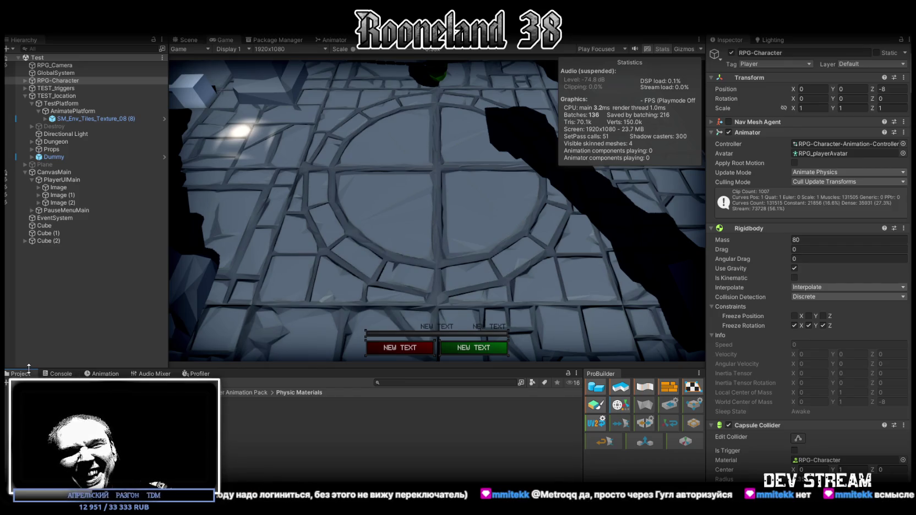
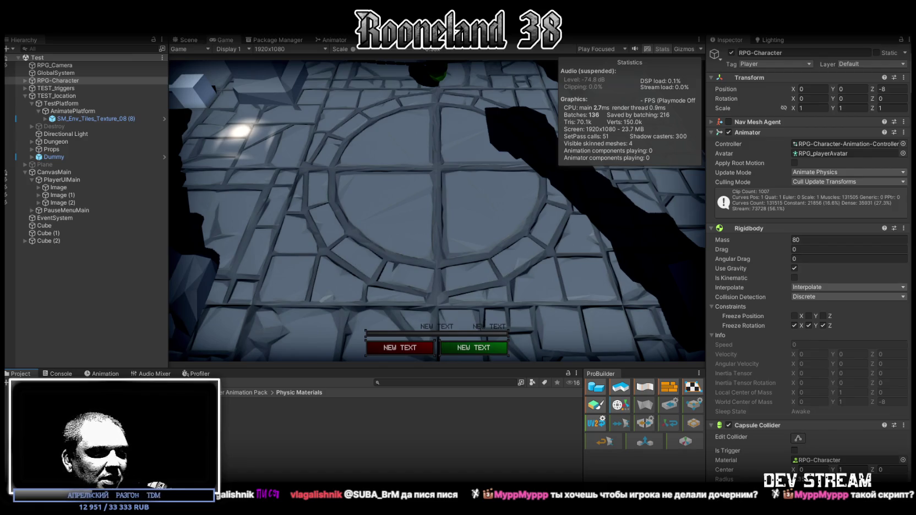
Step: Replace all of RPG_Platform.cs with the passenger-tracking platform code, then go back to Unity
key(alt+Tab)
scroll(175, 272, down, 9)
click(172, 271)
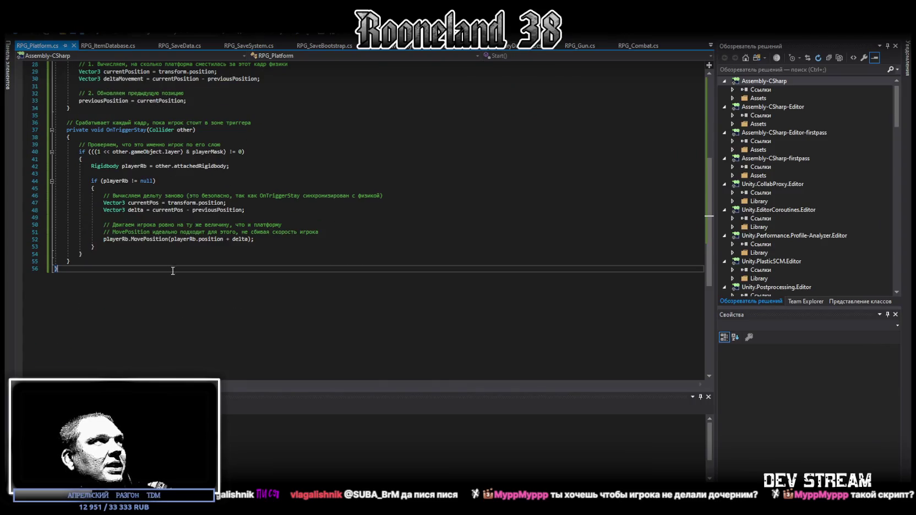
key(ctrl+a)
scroll(179, 330, up, 5)
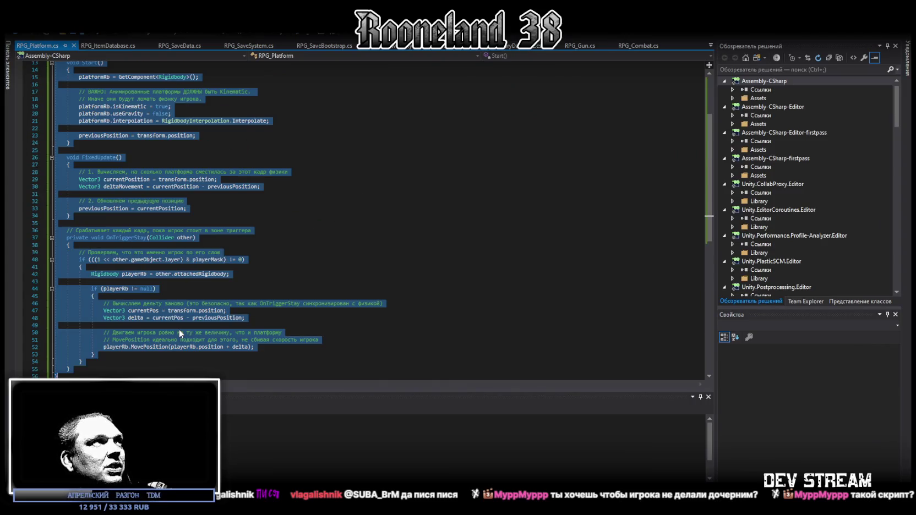
key(ctrl+v)
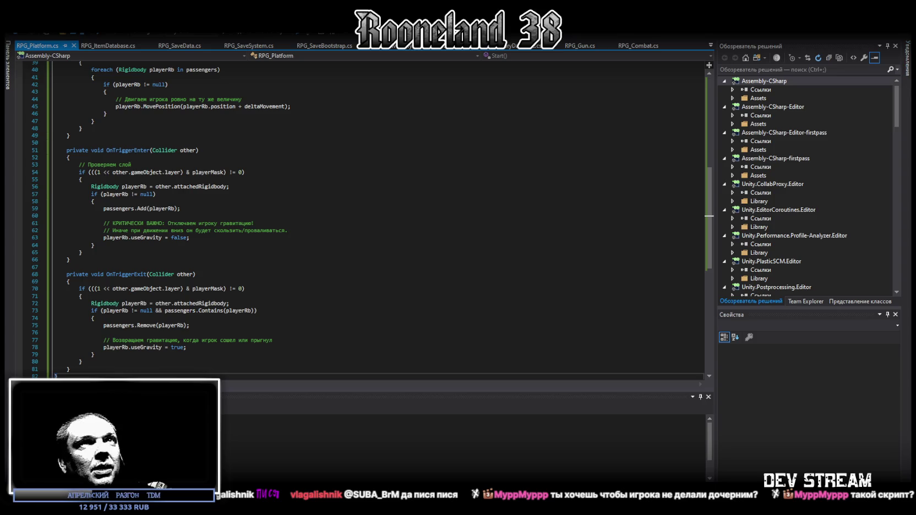
key(alt+Tab)
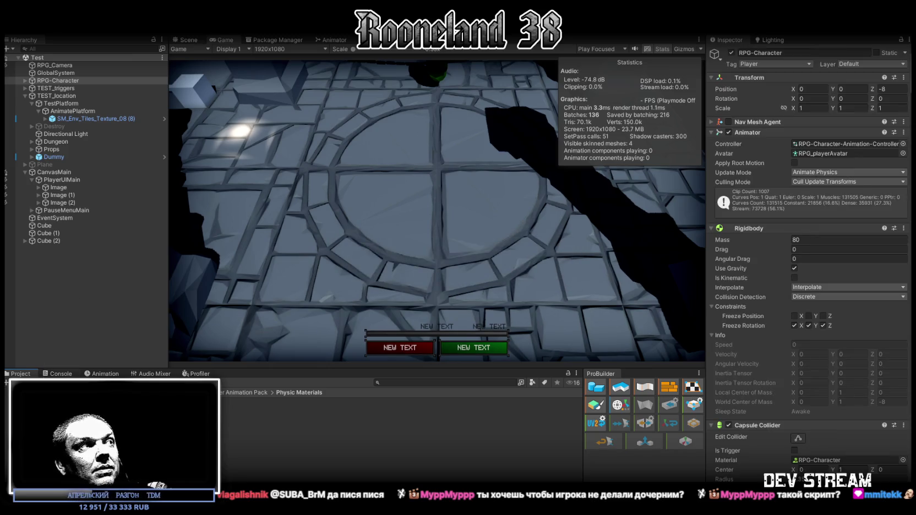
Step: Confirm the Console shows no compile errors, then walk and jump the character onto the moving platform
click(58, 374)
click(17, 374)
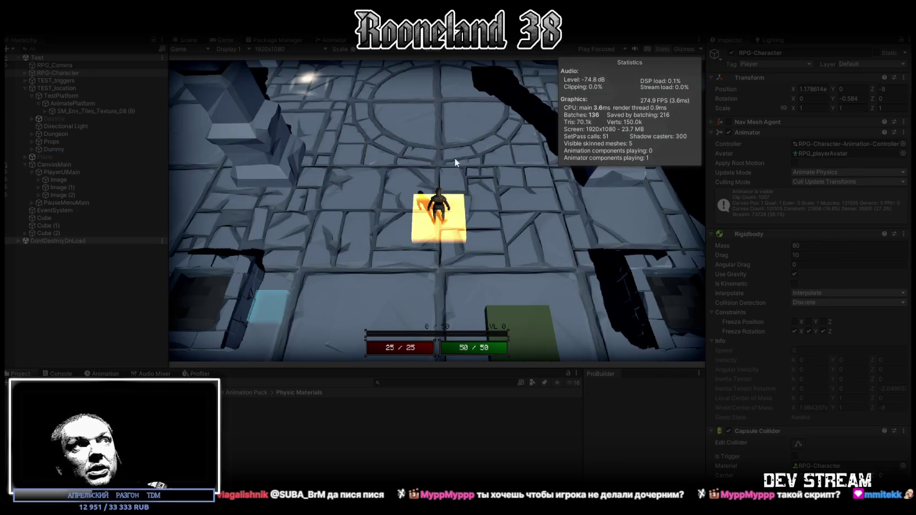
key(w)
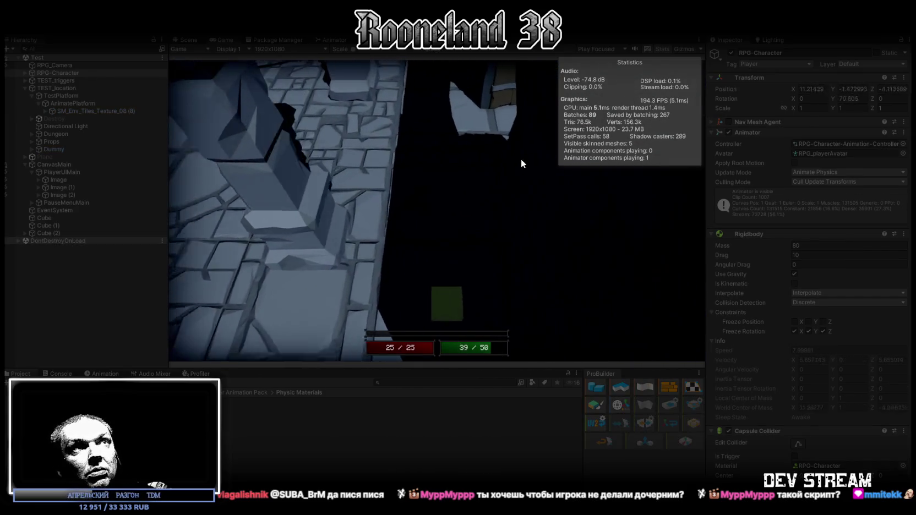
key(w)
key(space)
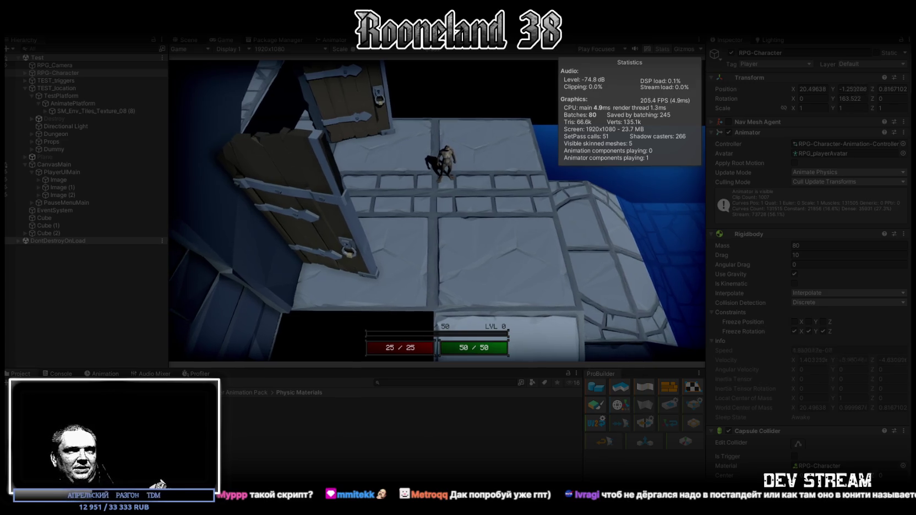
Step: Stop the play test with Ctrl+P and bring up the GLM chat in the browser
key(ctrl+p)
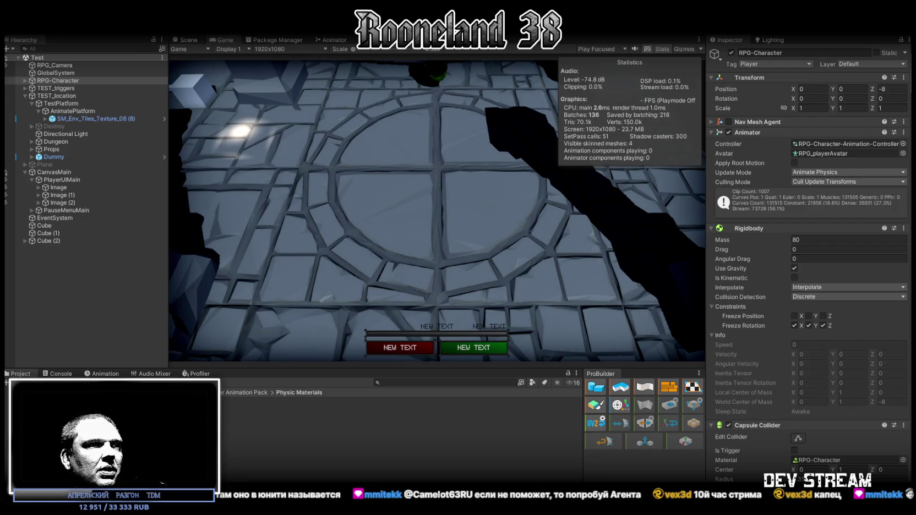
key(alt+Tab)
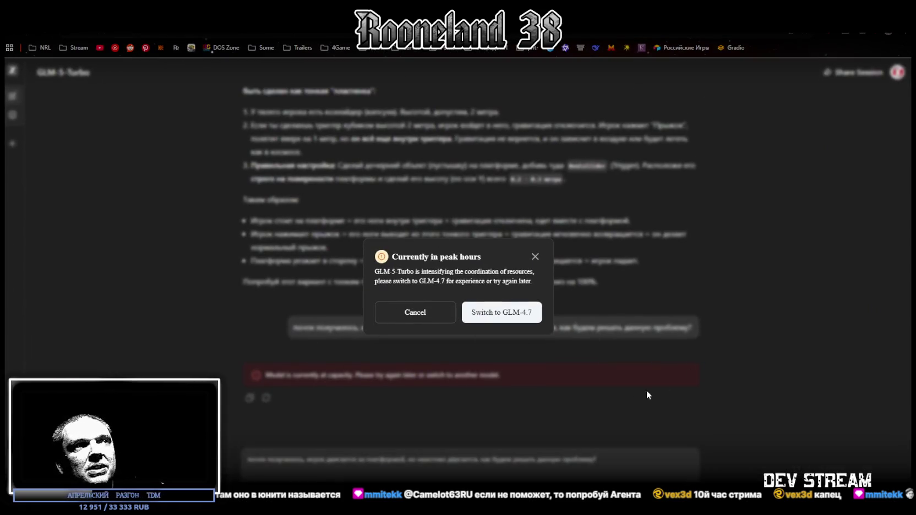
Step: Close the 'Currently in peak hours' notice so the jitter question gets answered, then go back to Unity
click(400, 321)
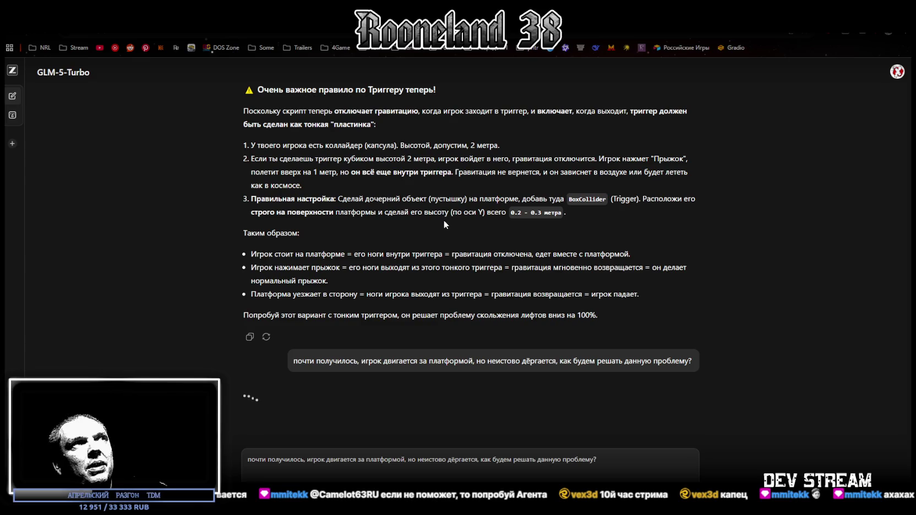
key(alt+Tab)
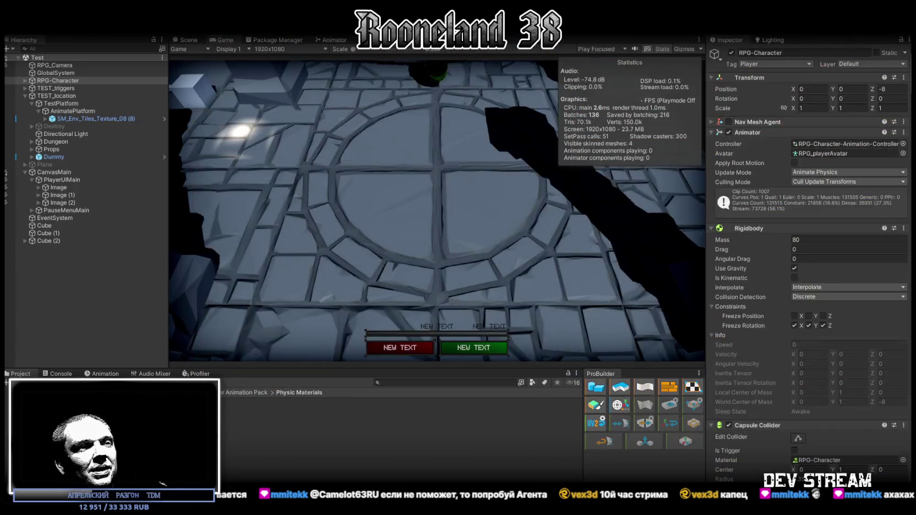